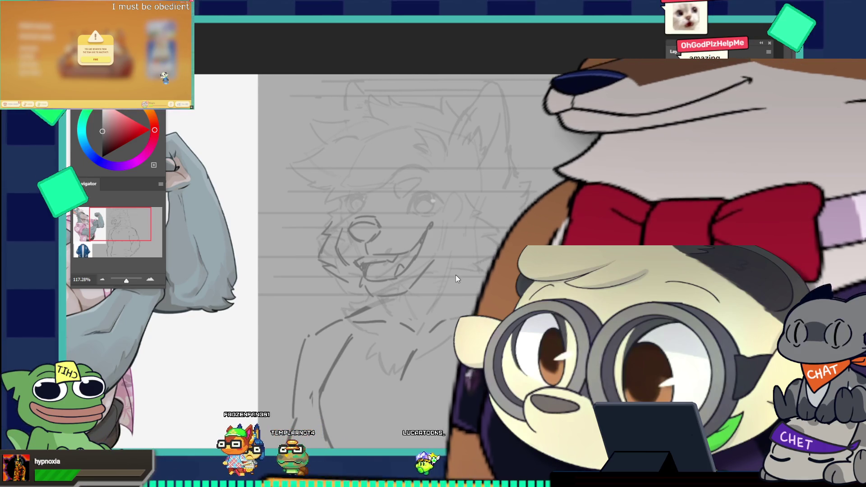
- Compare the sketch's face with the muscle reference, then draw a curved stroke along the muzzle's left side
left_click(456, 275)
left_click_drag(458, 274, 393, 245)
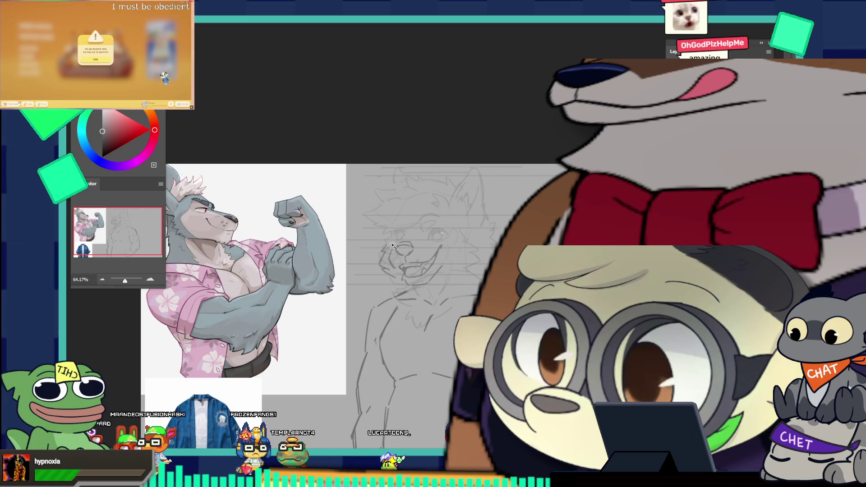
mouse_move(424, 311)
left_mouse_down()
mouse_move(413, 260)
mouse_move(330, 188)
left_mouse_up()
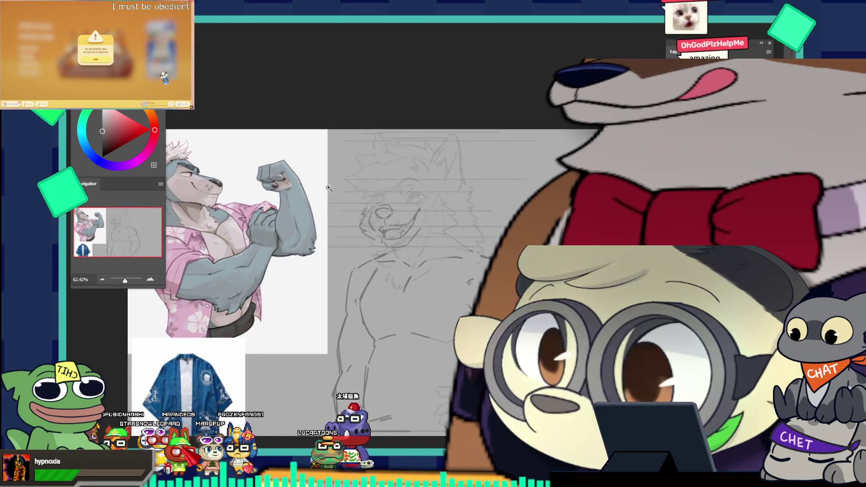
left_click_drag(330, 188, 466, 186)
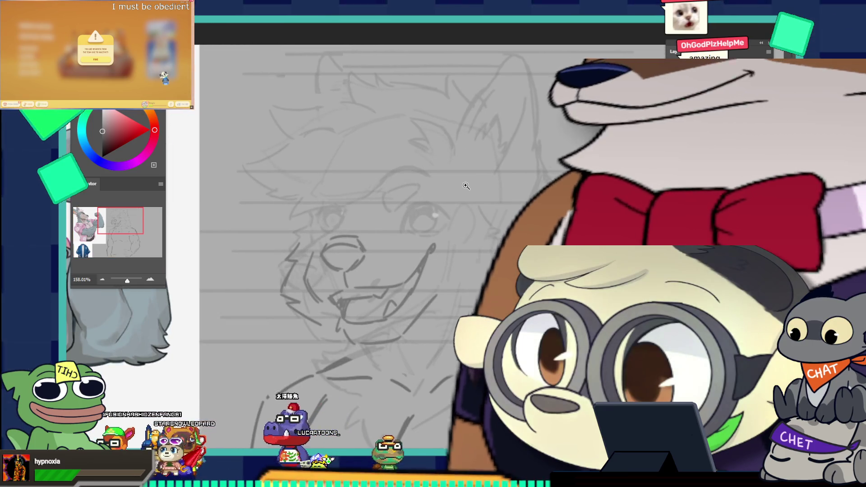
mouse_move(466, 186)
left_mouse_down()
mouse_move(336, 251)
mouse_move(354, 262)
left_mouse_up()
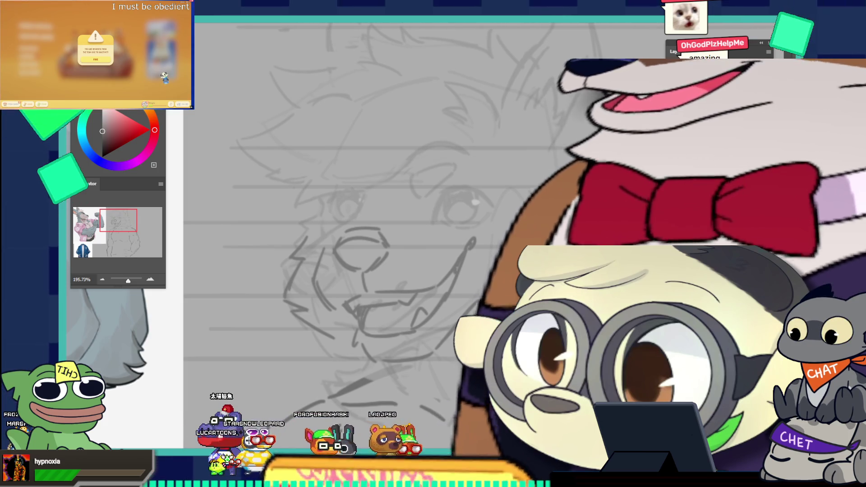
mouse_move(329, 230)
left_mouse_down()
mouse_move(307, 293)
mouse_move(327, 319)
left_mouse_up()
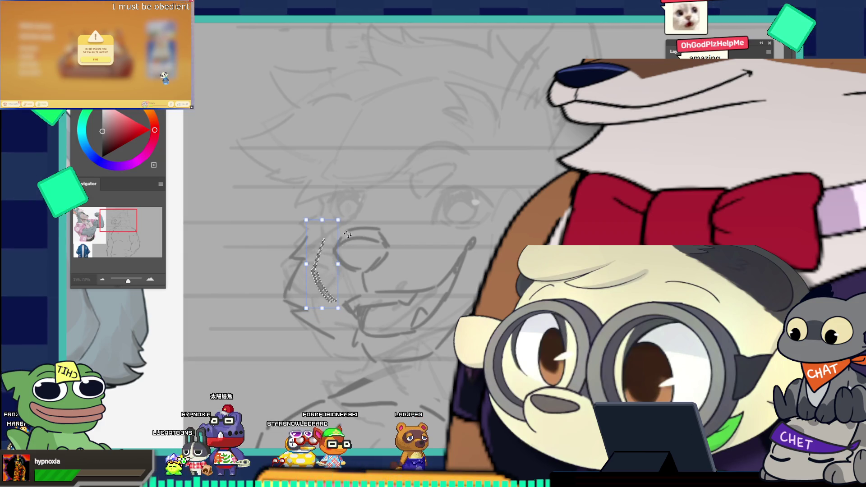
- Stretch the new muzzle stroke slightly wider, commit the transform and deselect
left_click_drag(302, 264, 297, 264)
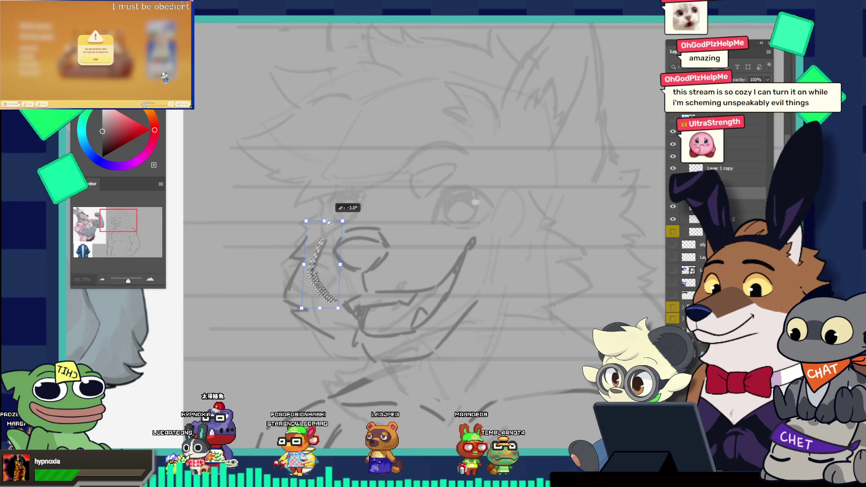
key("Return")
key("ctrl+d")
left_click_drag(399, 209, 375, 179)
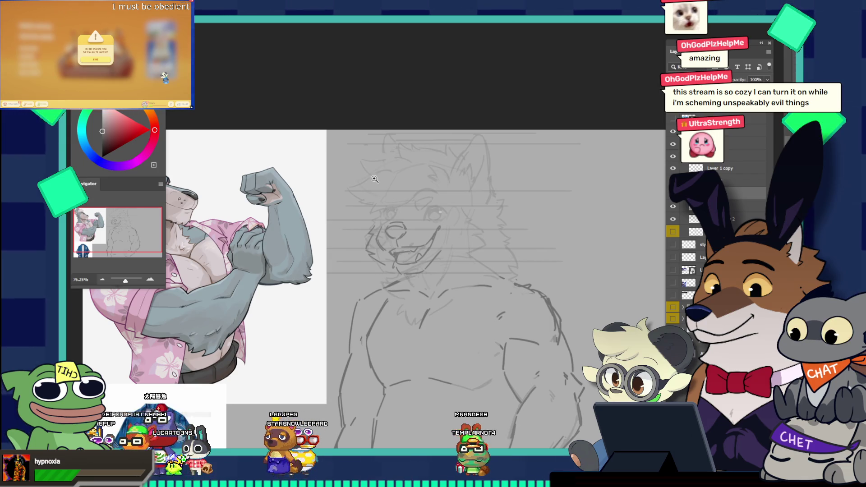
mouse_move(512, 344)
left_mouse_down()
mouse_move(493, 302)
mouse_move(511, 321)
left_mouse_up()
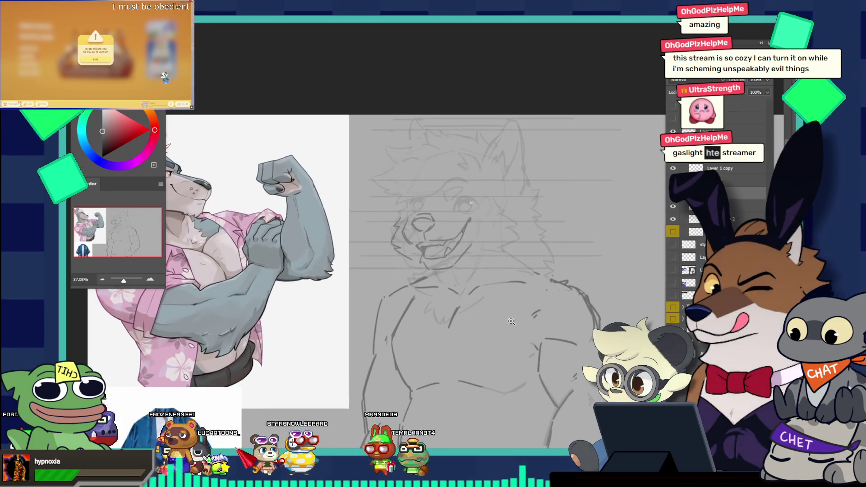
left_click_drag(463, 228, 482, 243)
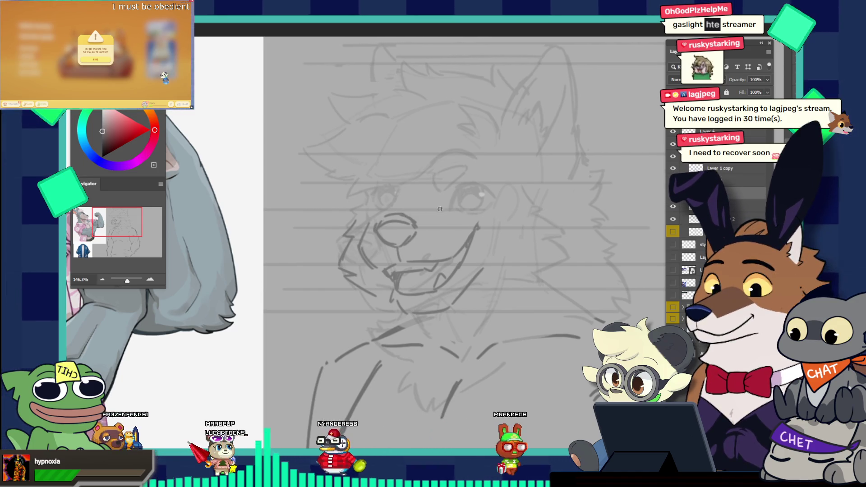
- Undo the nose-to-eye line and redraw a darker eyebrow above the right eye
key("ctrl+z")
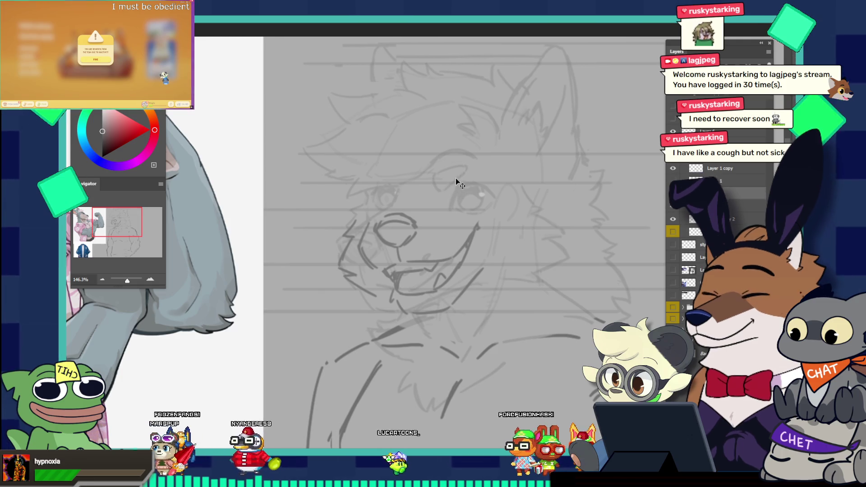
left_click_drag(455, 177, 448, 191)
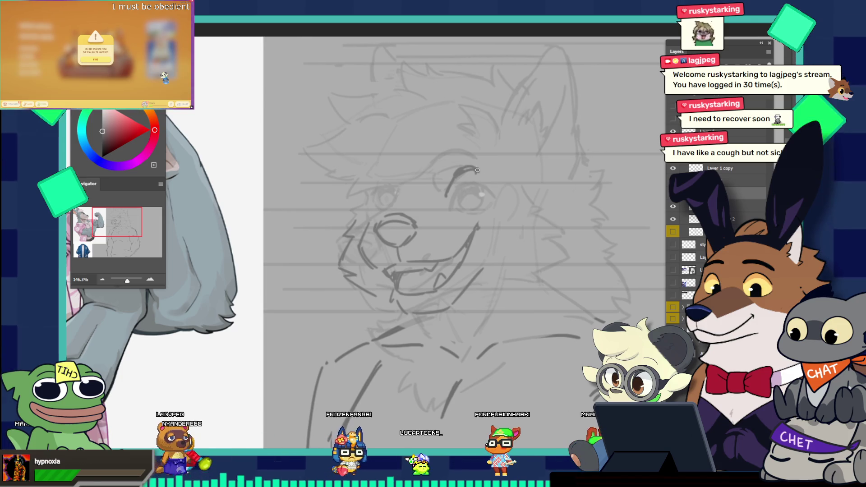
left_click_drag(477, 171, 493, 180)
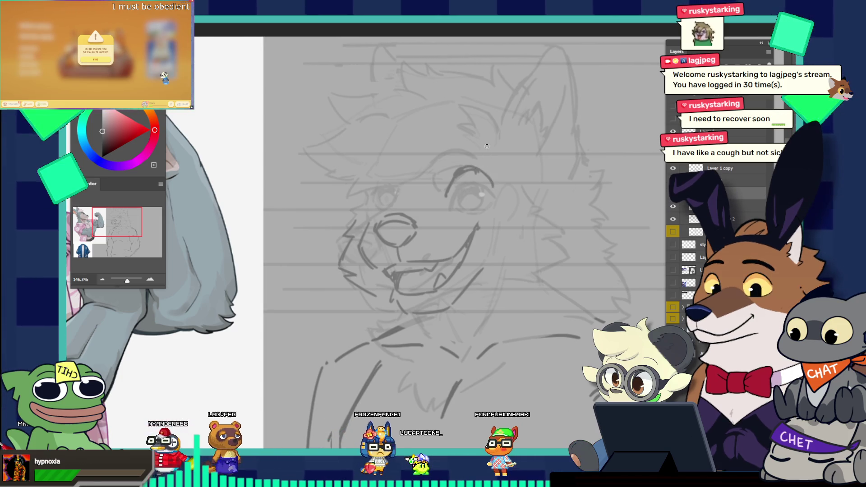
key("ctrl+z")
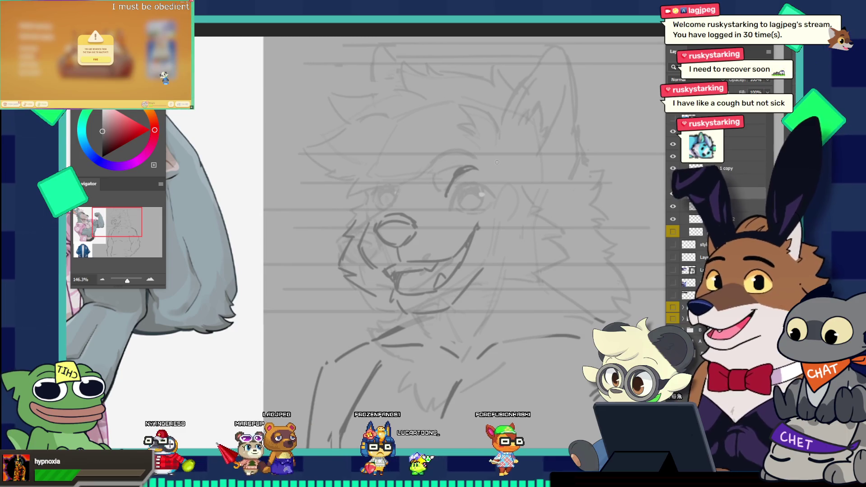
left_click_drag(453, 171, 475, 170)
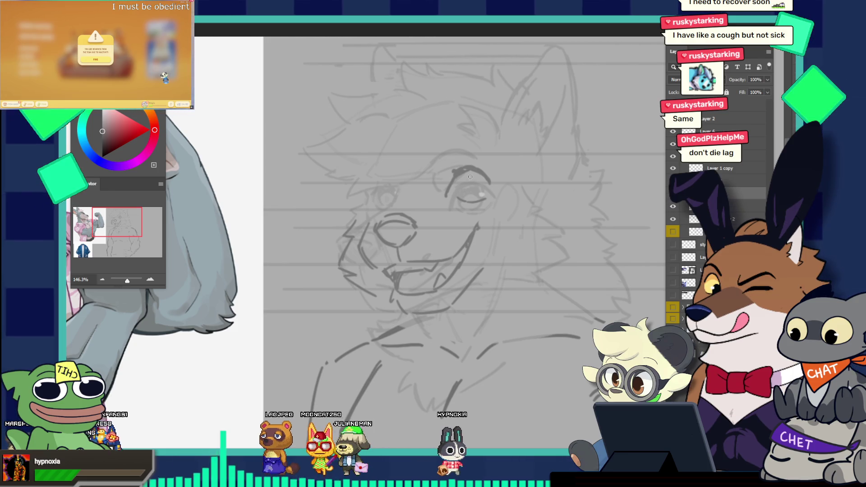
key("v")
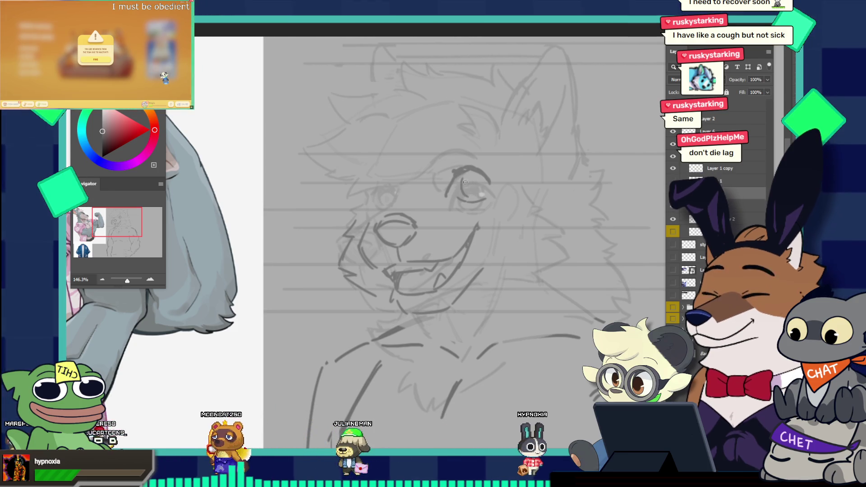
key("v")
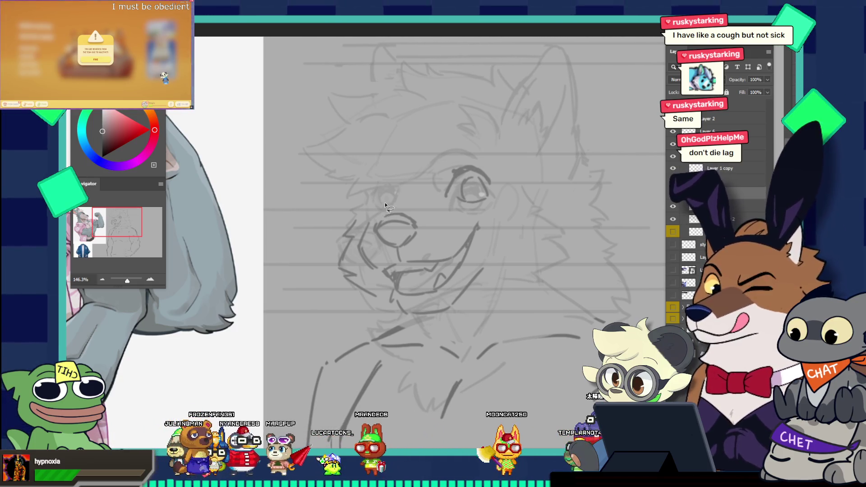
- Lasso the nose and grinning mouth and move them a little lower with Free Transform
left_click_drag(385, 205, 377, 243)
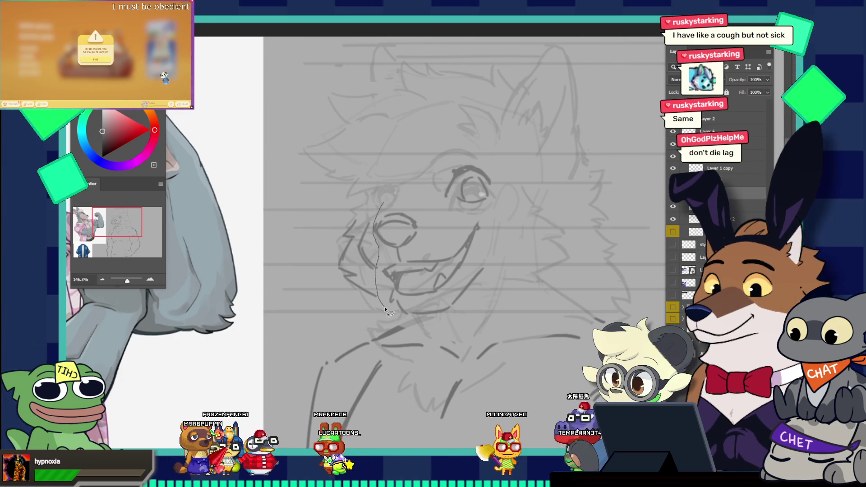
mouse_move(386, 309)
left_mouse_down()
mouse_move(506, 251)
mouse_move(477, 219)
left_mouse_up()
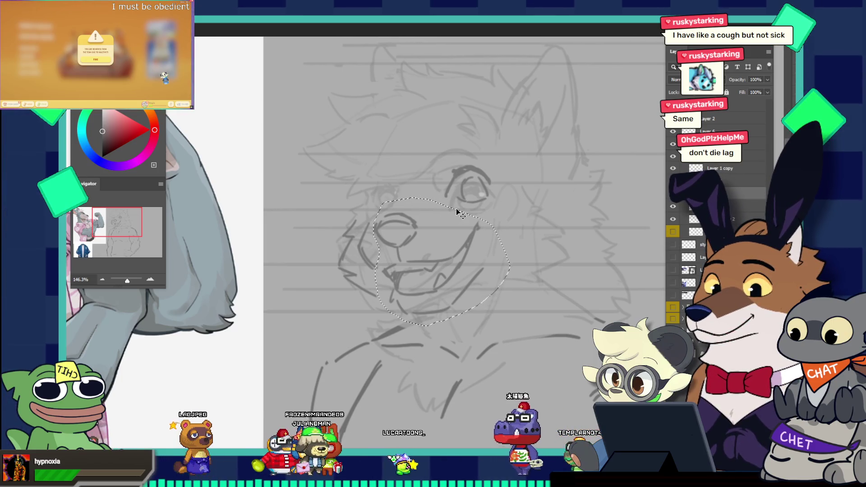
key("ctrl+t")
left_click_drag(397, 247, 399, 257)
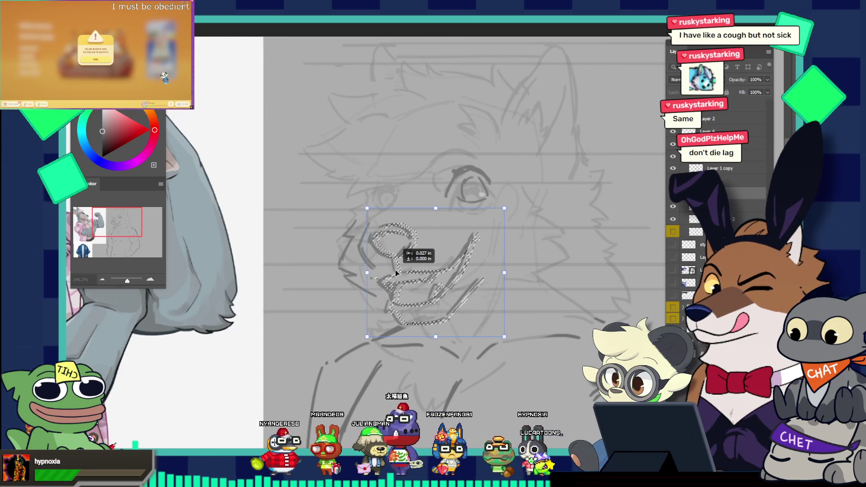
key("Down")
key("Down")
key("Down")
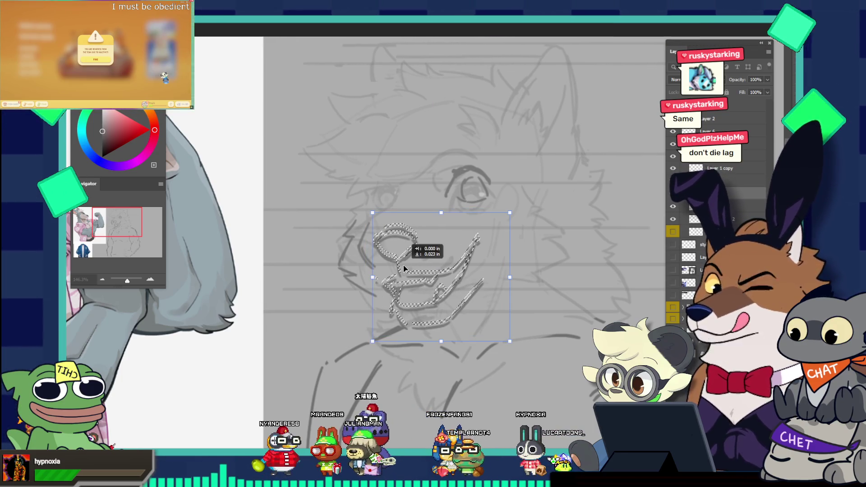
key("Return")
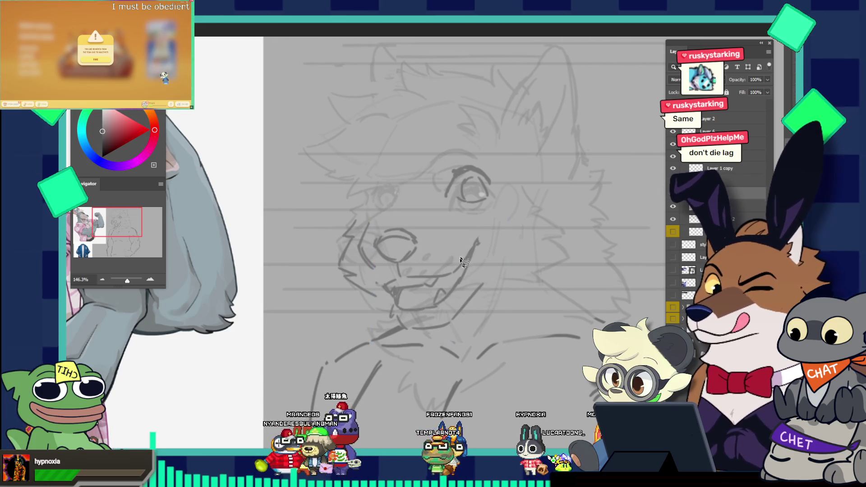
mouse_move(457, 264)
left_mouse_down()
mouse_move(448, 212)
mouse_move(463, 243)
left_mouse_up()
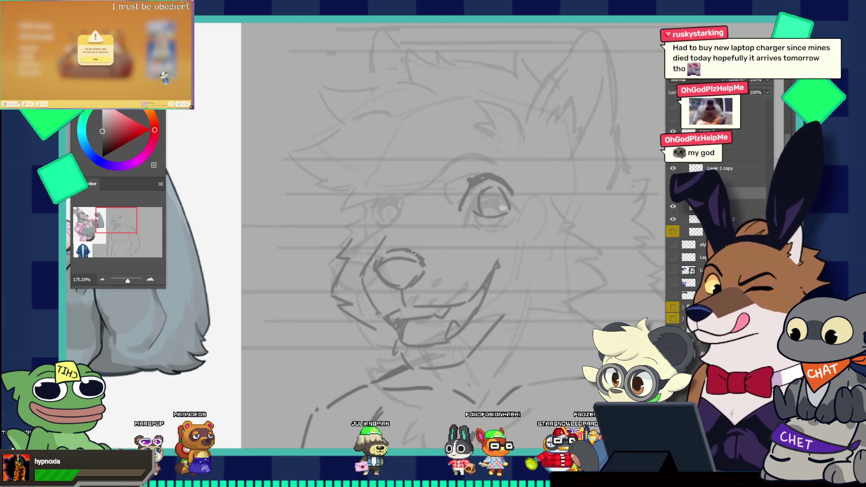
left_click_drag(452, 221, 421, 175)
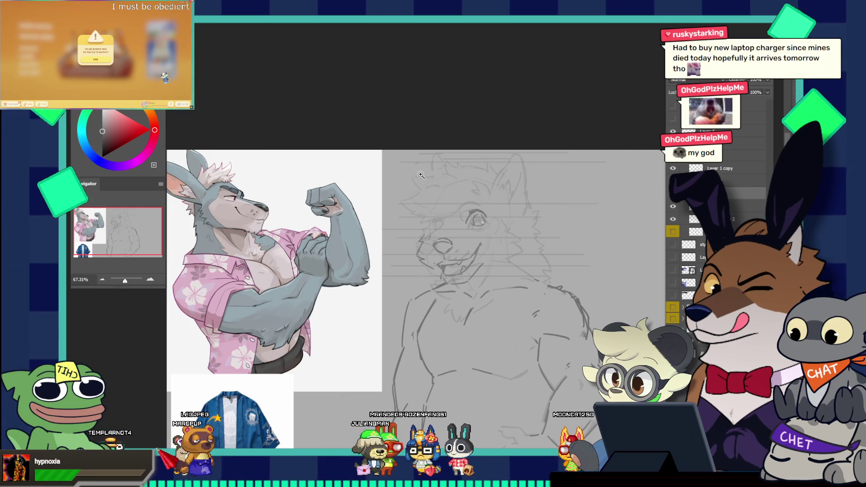
mouse_move(434, 244)
left_mouse_down()
mouse_move(455, 249)
mouse_move(505, 221)
left_mouse_up()
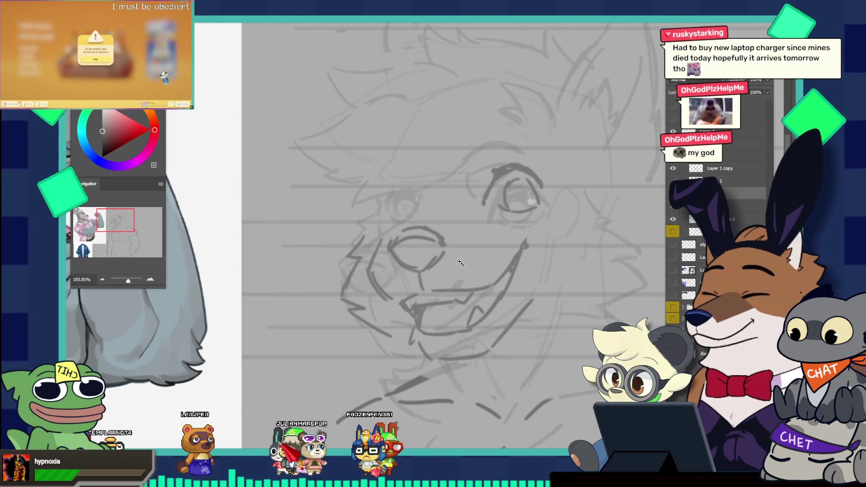
left_click_drag(461, 263, 524, 242)
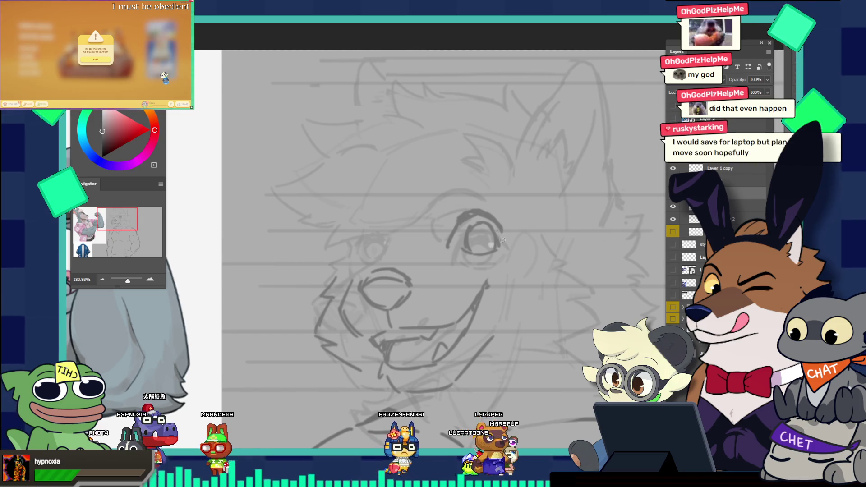
scroll(490, 226, "down", 5, "alt")
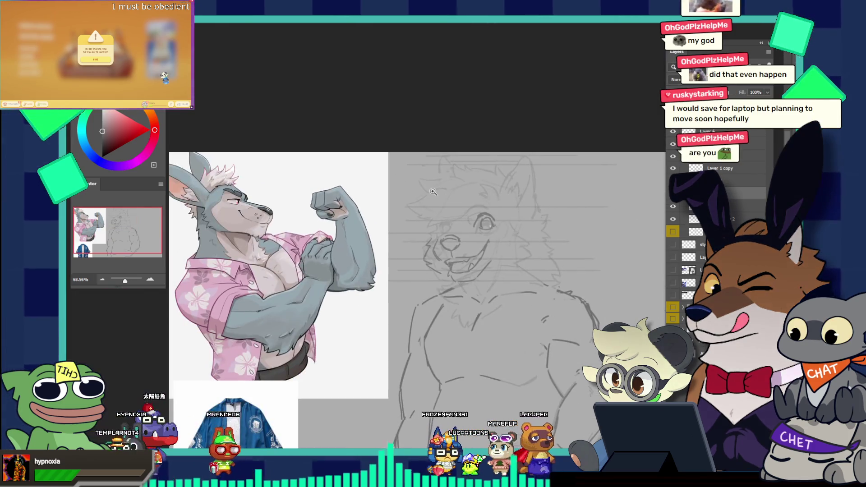
- Extend the eyebrow curve, add a white highlight to the right eye, and pick mid-grey
left_click_drag(488, 224, 533, 208)
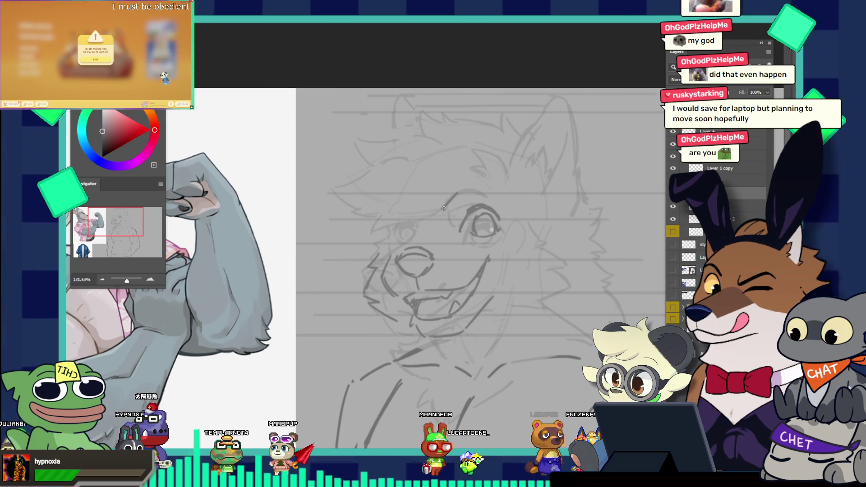
left_click_drag(456, 194, 453, 219)
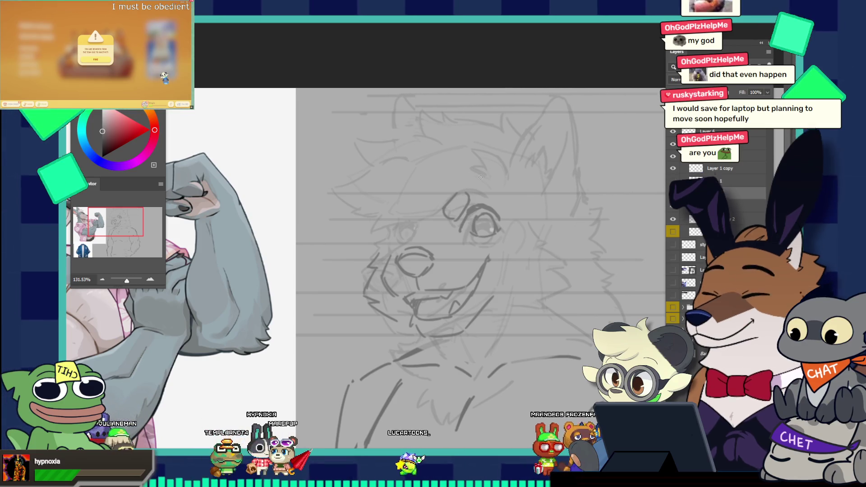
left_click_drag(497, 211, 555, 240)
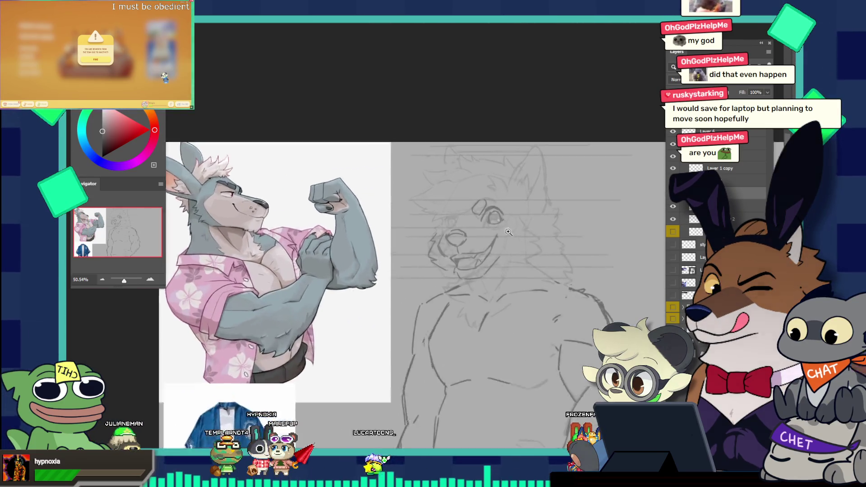
scroll(526, 221, "up", 5)
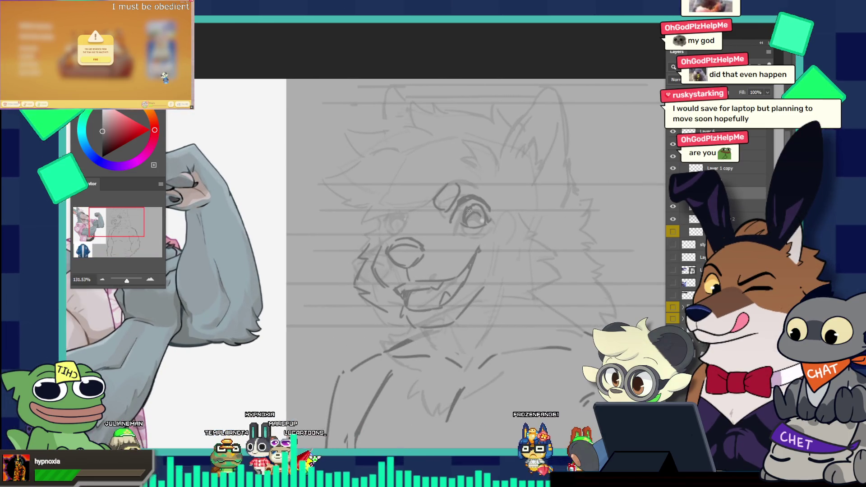
scroll(466, 181, "down", 3)
left_click_drag(466, 180, 437, 162)
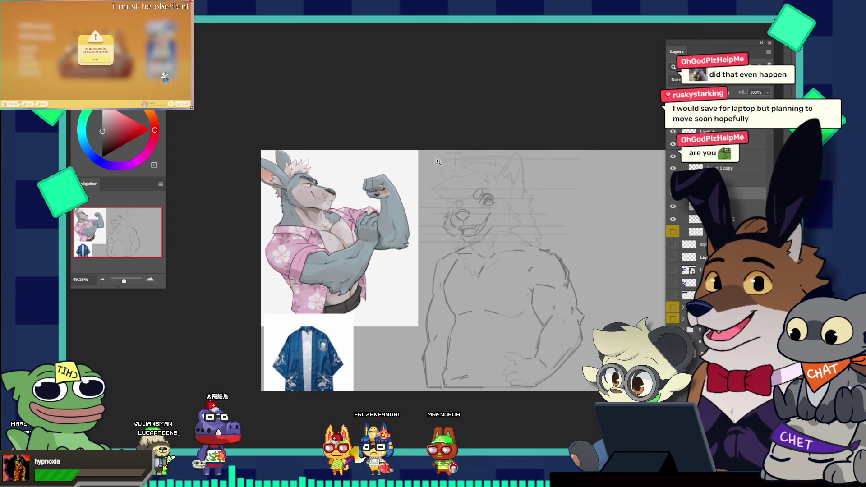
left_click_drag(491, 188, 546, 246)
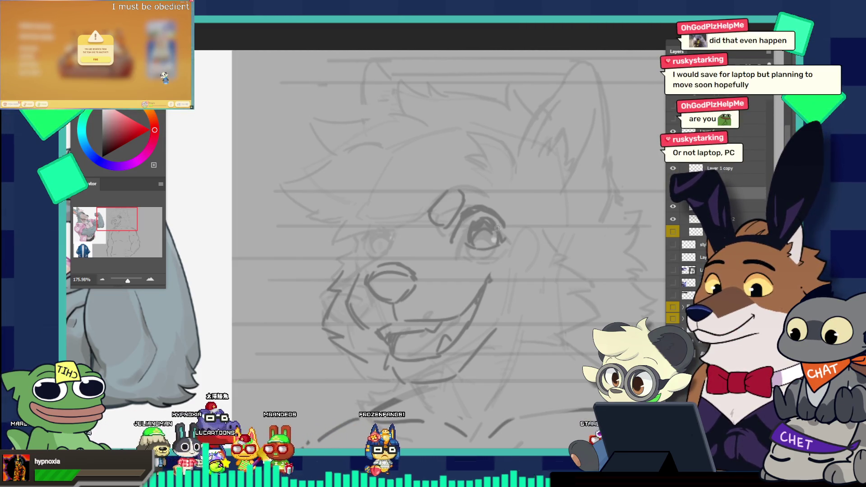
left_click_drag(496, 234, 502, 232)
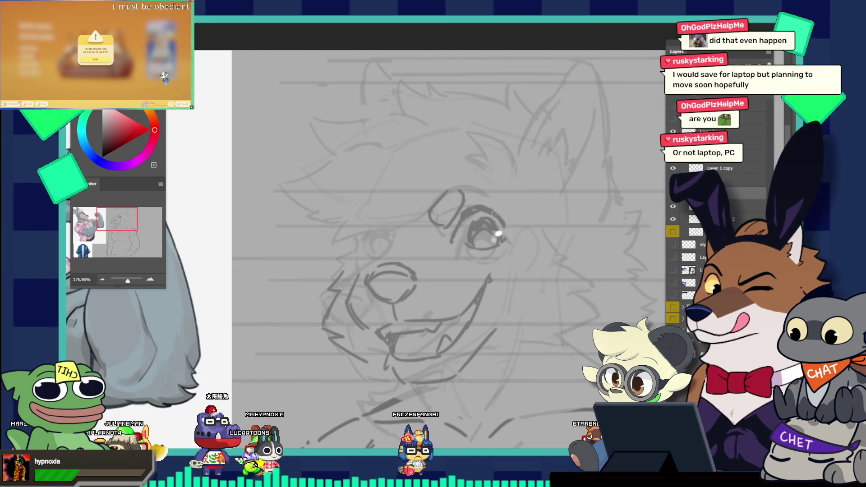
left_click(462, 225, "alt")
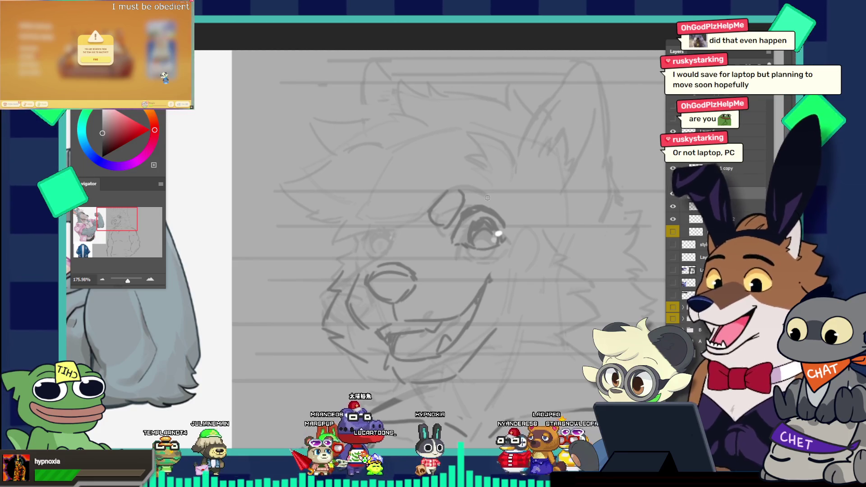
- Lasso the right eye and rotate it about -5.6° to match the reference
left_click_drag(487, 198, 534, 222)
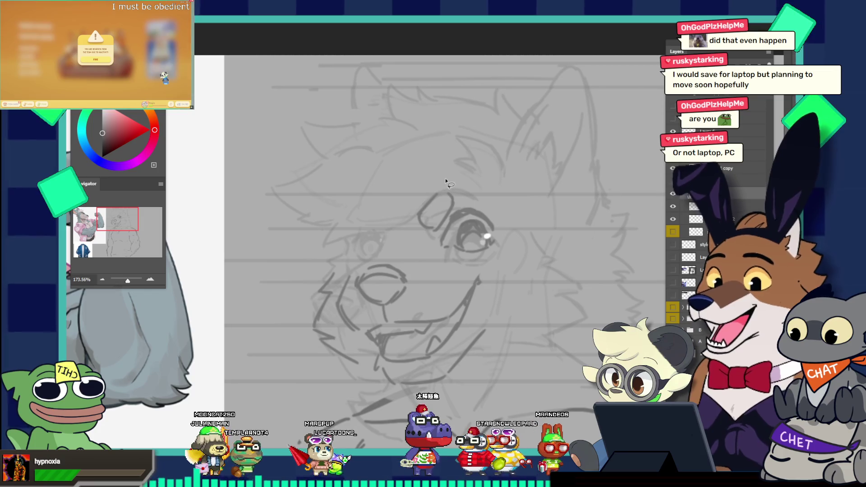
left_click_drag(442, 173, 448, 274)
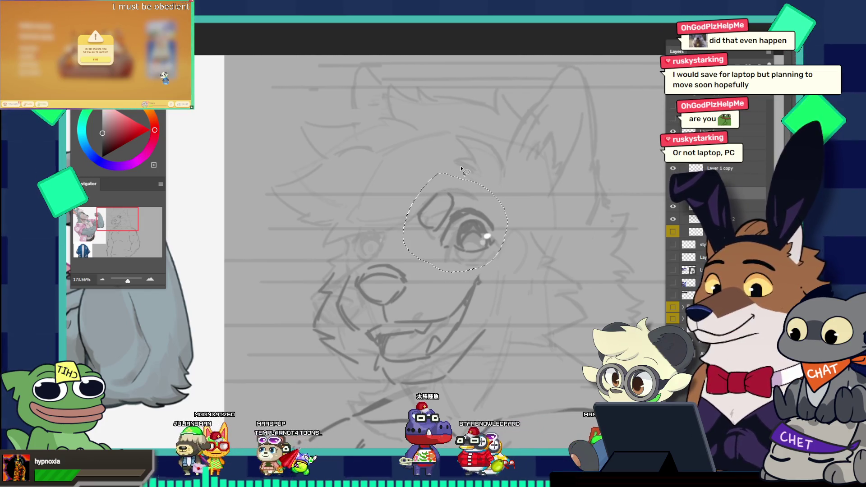
key("ctrl+t")
left_click_drag(512, 185, 514, 174)
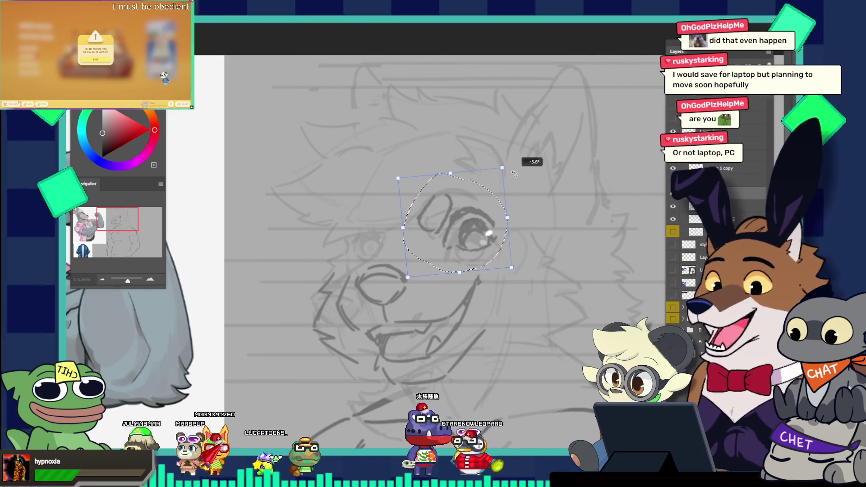
key("Return")
key("ctrl+d")
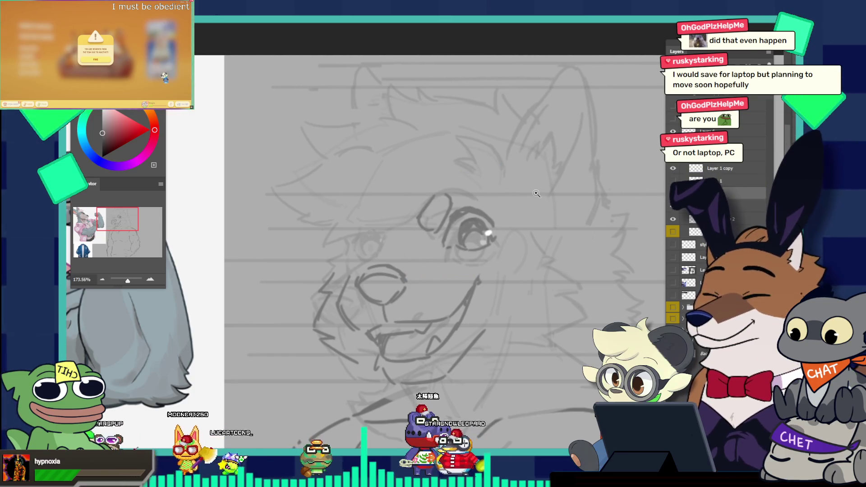
left_click_drag(537, 194, 491, 152)
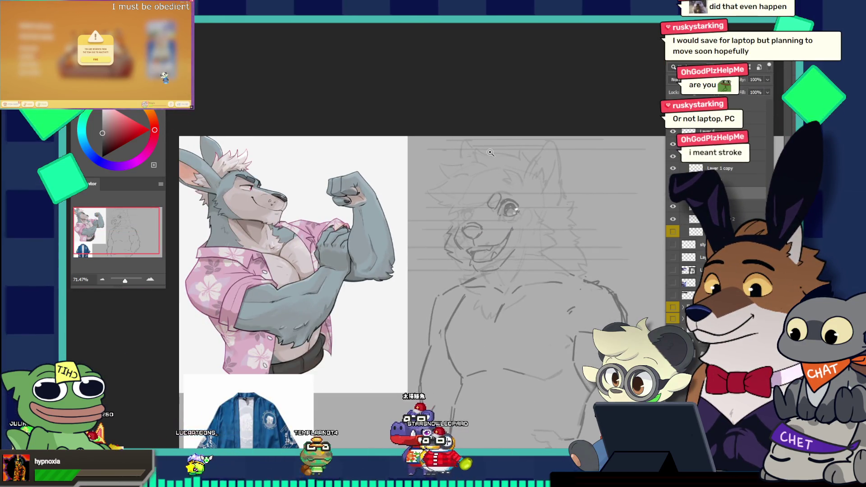
mouse_move(510, 212)
left_mouse_down()
mouse_move(531, 220)
mouse_move(542, 198)
left_mouse_up()
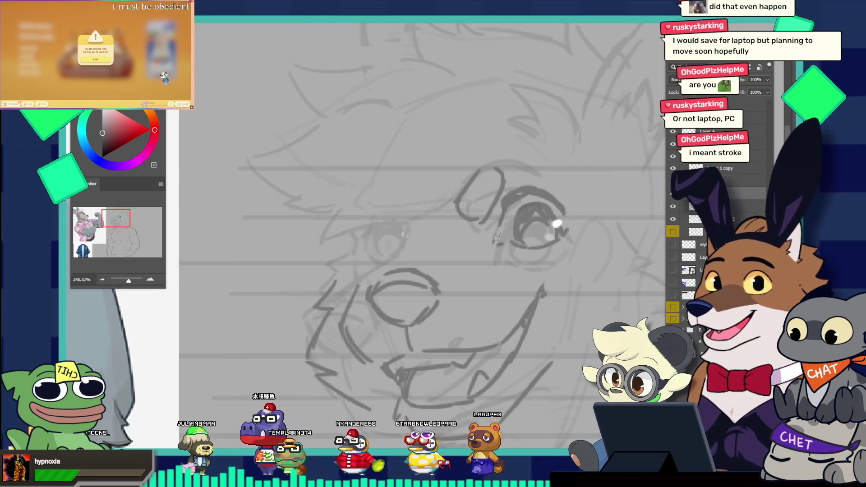
key("ctrl+0")
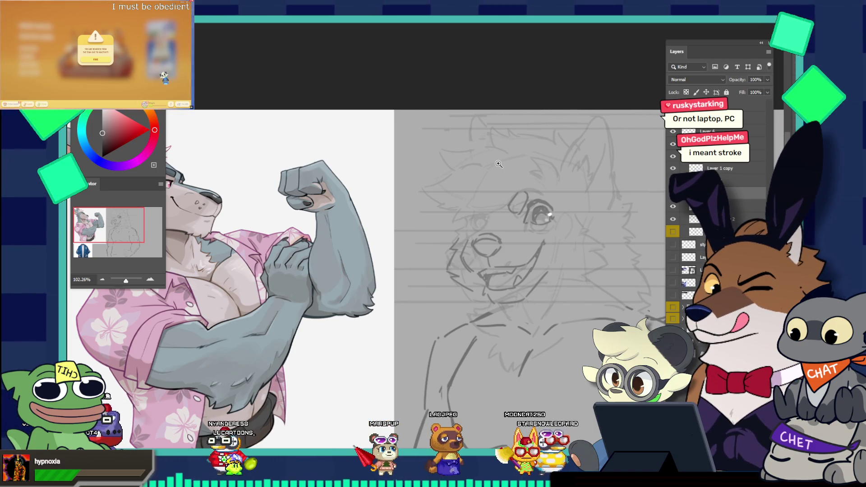
left_click_drag(499, 164, 533, 204)
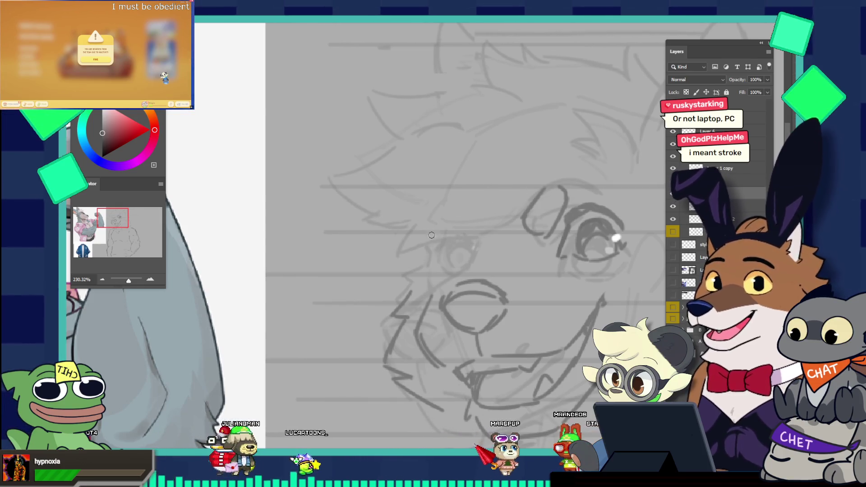
- Try and undo several left-eye strokes, finally drawing a C-shaped arc around the left eye
left_click_drag(427, 235, 414, 260)
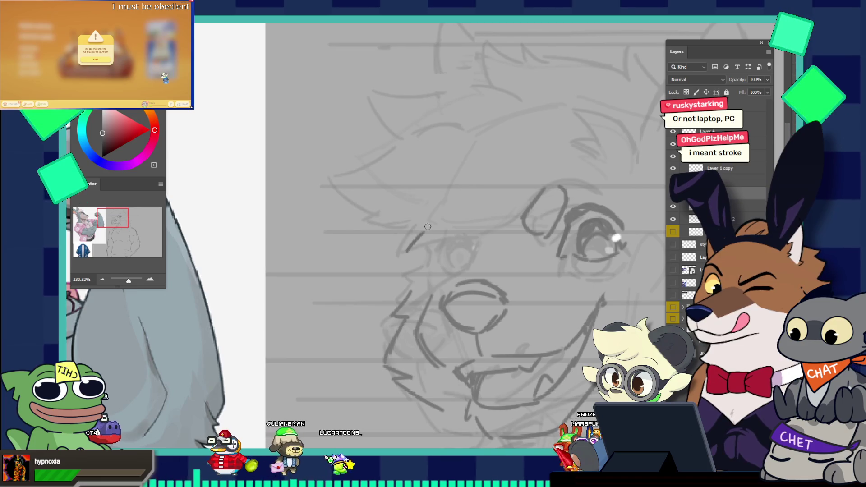
key("ctrl+z")
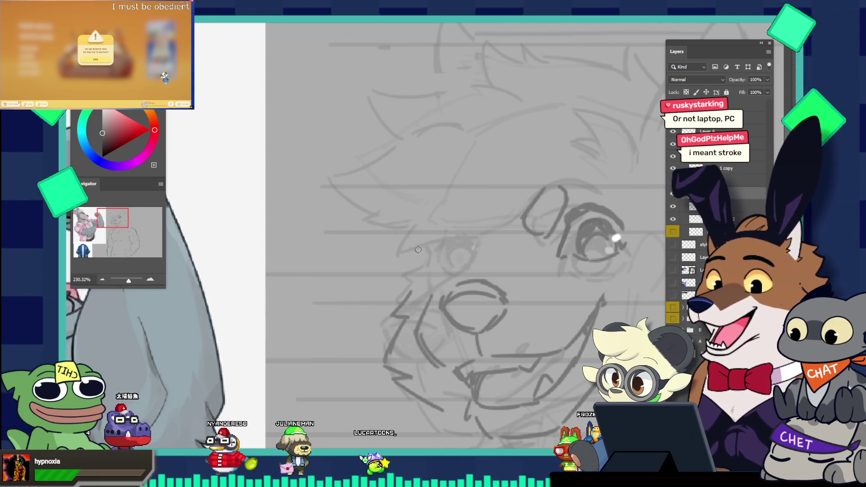
key("ctrl+z")
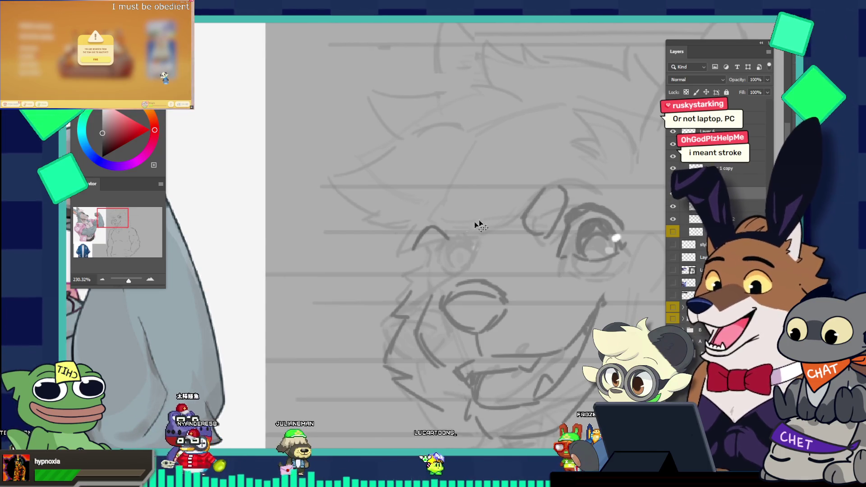
key("ctrl+z")
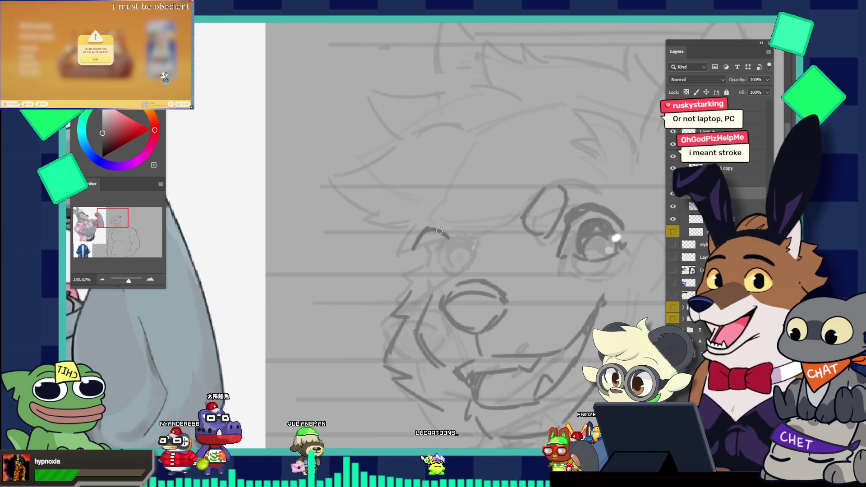
left_click_drag(410, 251, 449, 243)
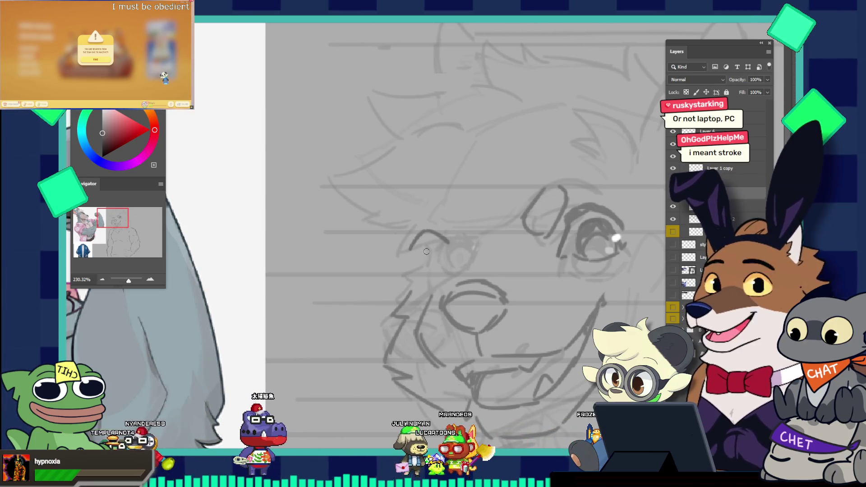
left_click_drag(419, 264, 440, 268)
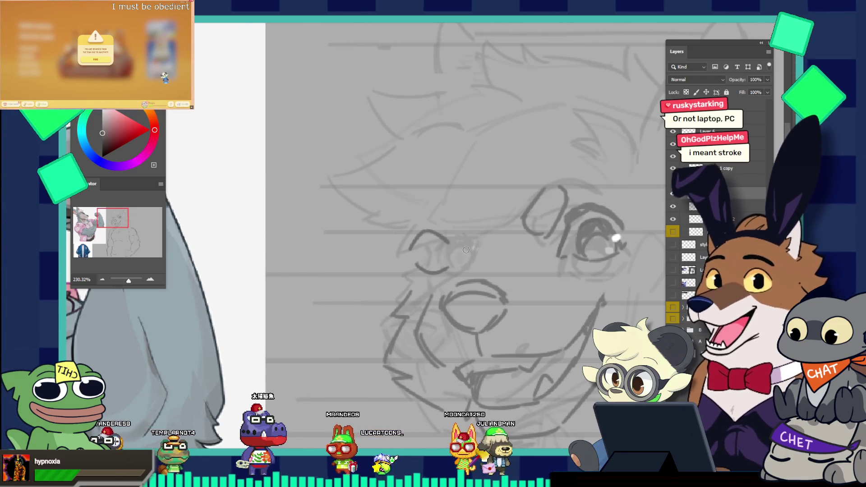
key("ctrl+z")
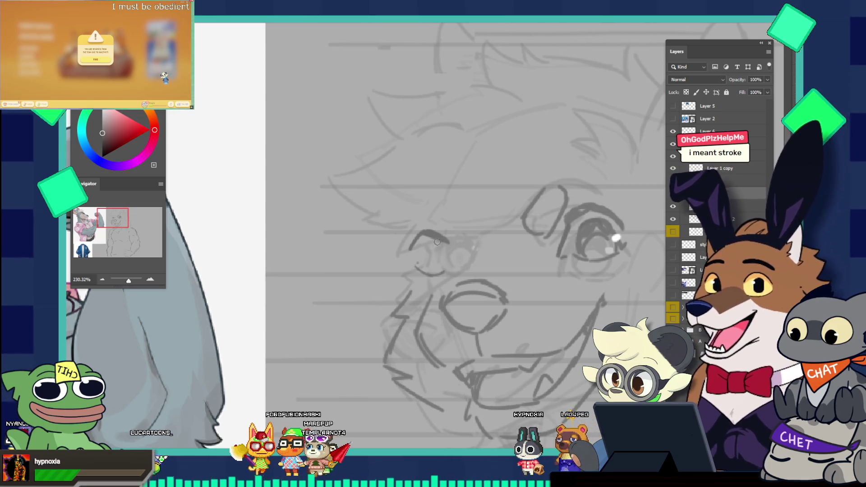
left_click_drag(437, 244, 432, 271)
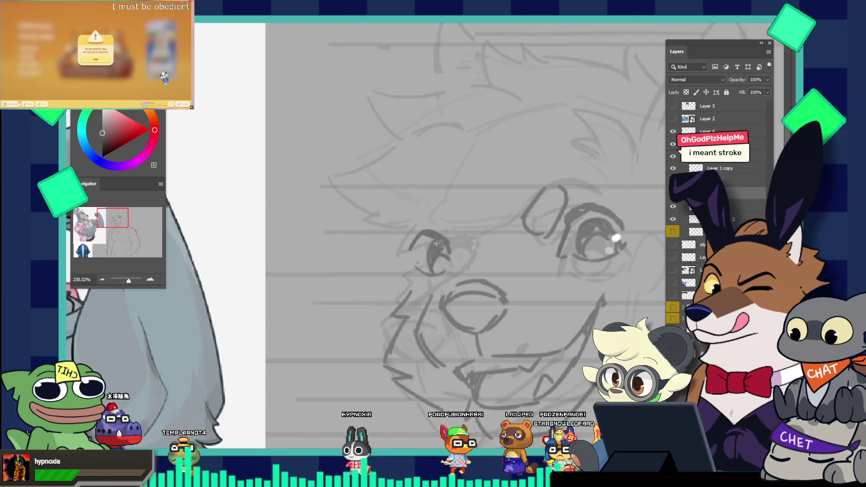
left_click_drag(445, 205, 393, 163)
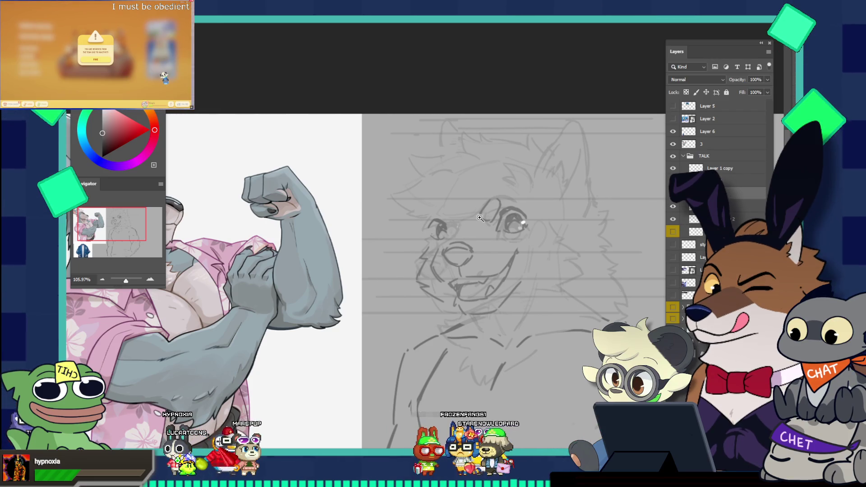
- Lasso the left eye, shift it right and down, rotate it slightly and shrink it a little
mouse_move(480, 218)
left_mouse_down()
mouse_move(418, 201)
mouse_move(463, 204)
left_mouse_up()
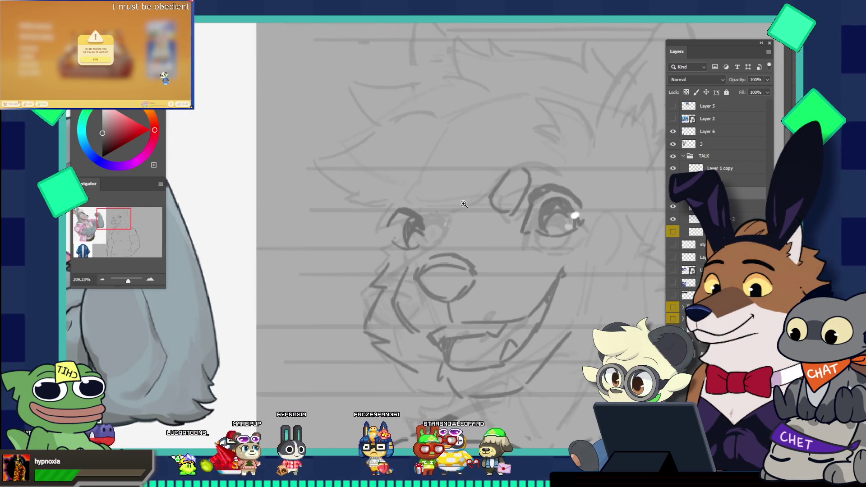
left_click_drag(399, 184, 405, 251)
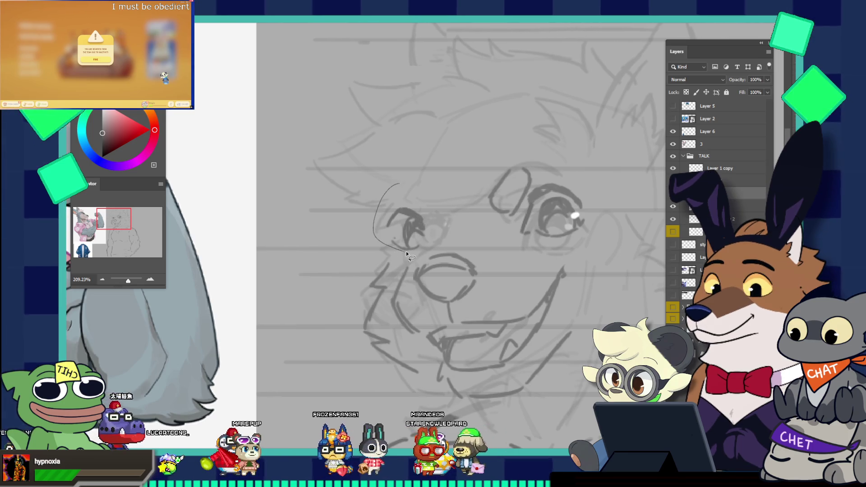
key("ctrl+t")
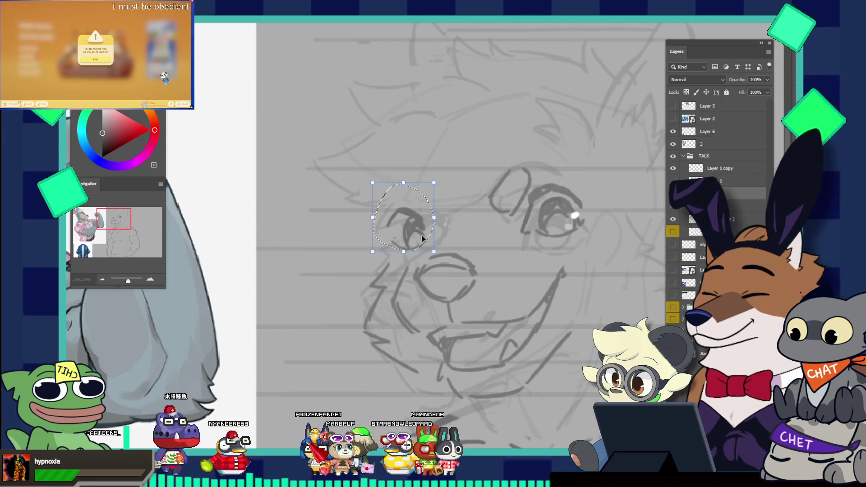
left_click_drag(433, 204, 447, 204)
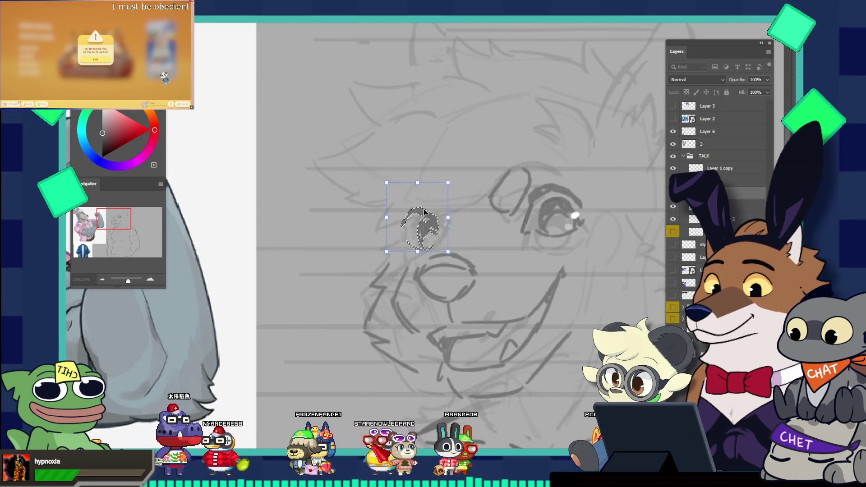
left_click_drag(390, 212, 395, 212)
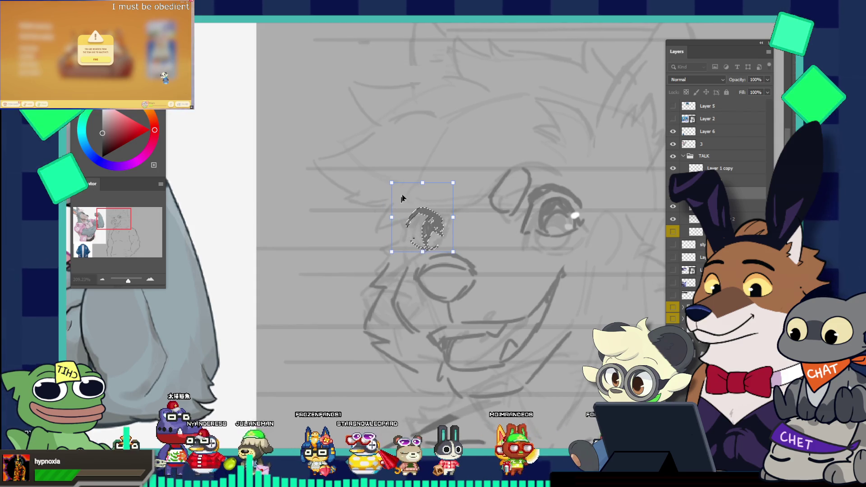
left_click_drag(499, 171, 495, 165)
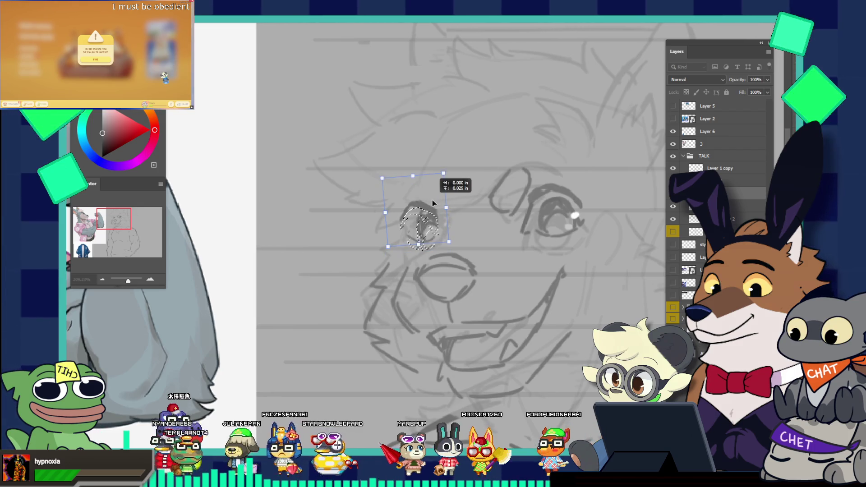
left_click_drag(432, 200, 446, 196)
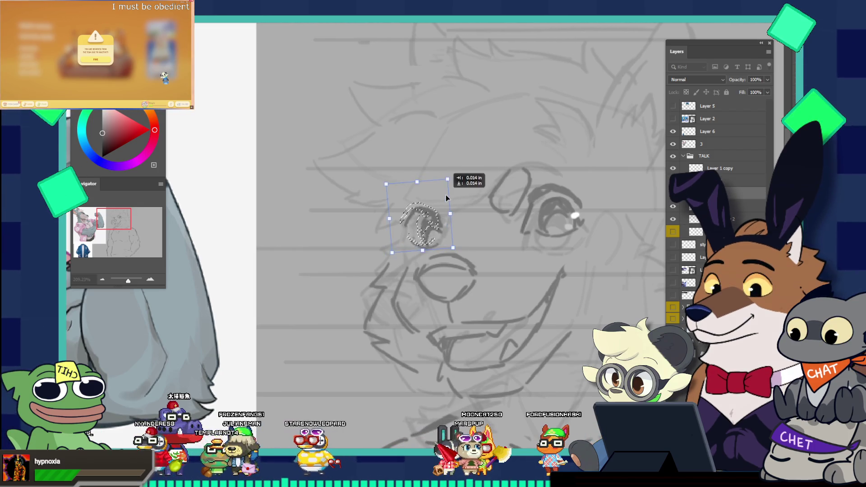
left_click_drag(448, 180, 452, 182)
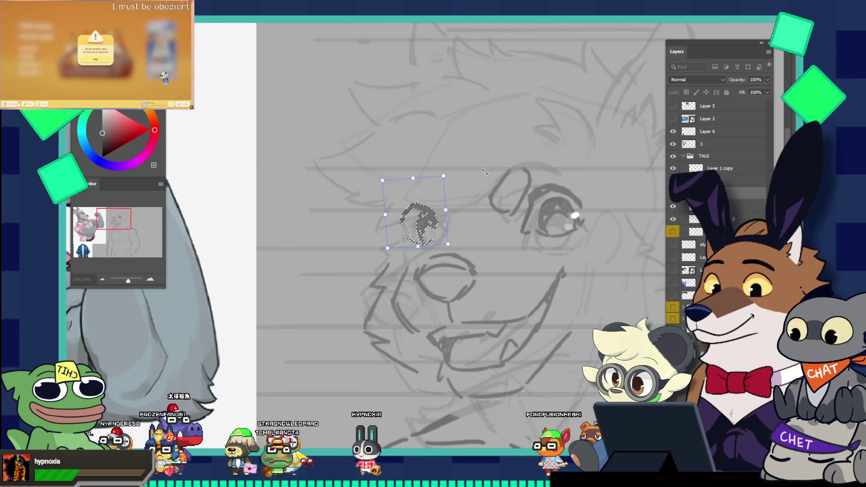
left_click_drag(526, 213, 476, 179)
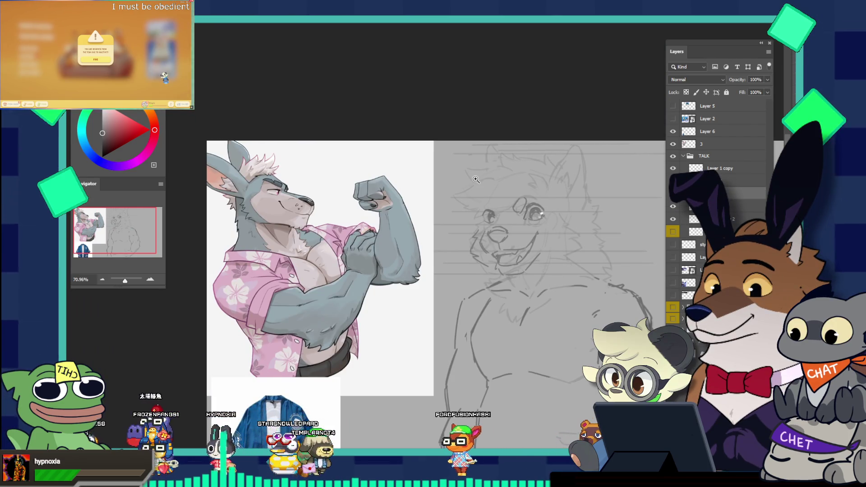
- Show the hidden layer and lower the sketch group's opacity to 35%
mouse_move(504, 209)
left_mouse_down()
mouse_move(506, 232)
mouse_move(523, 236)
left_mouse_up()
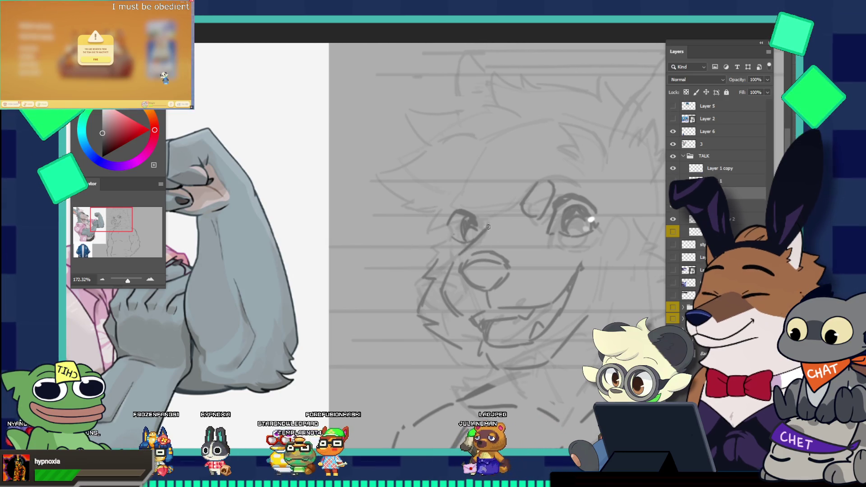
left_click_drag(499, 209, 548, 215)
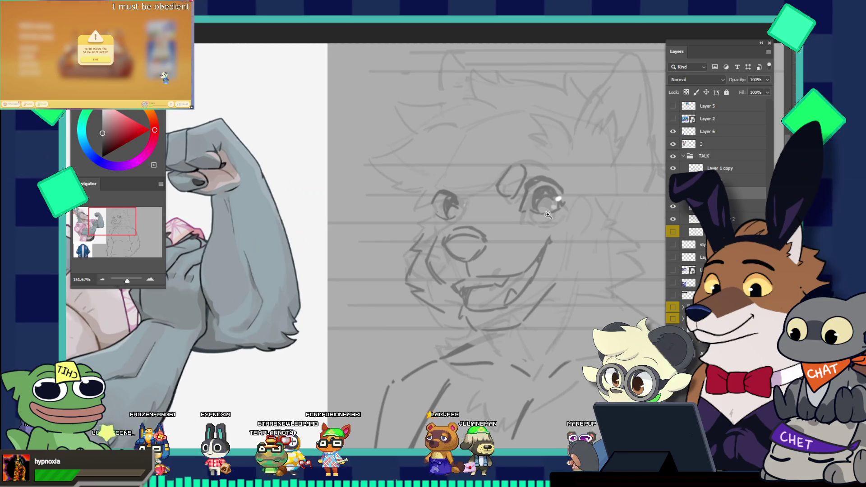
key("b")
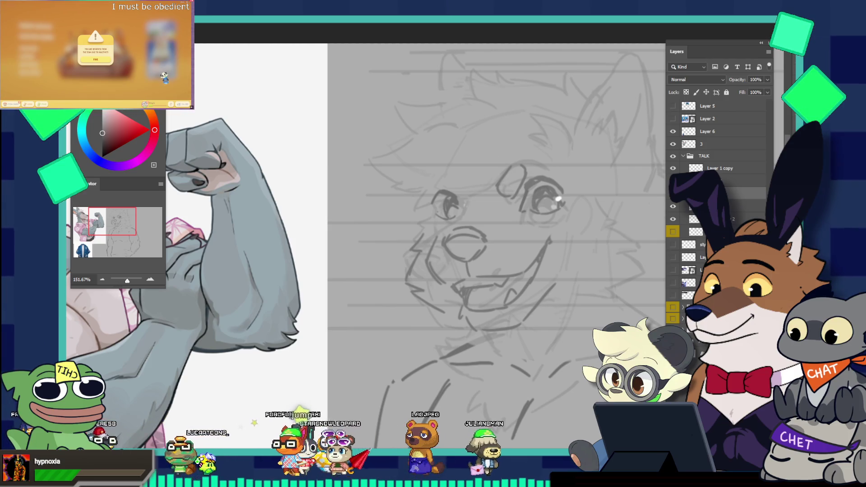
left_click(673, 307)
scroll(567, 236, "down", 5)
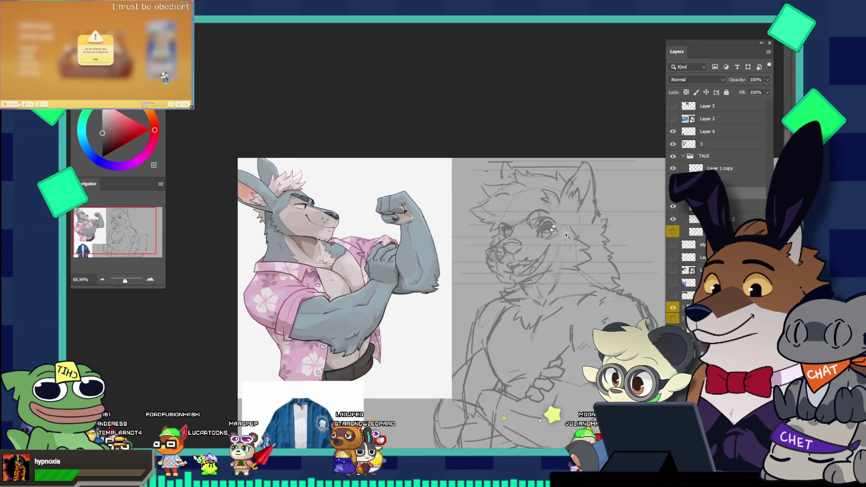
scroll(567, 237, "down", 1)
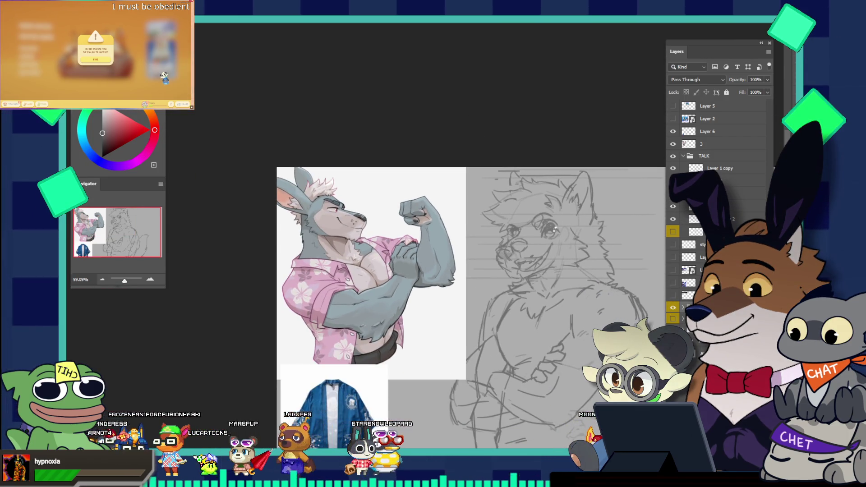
left_click(767, 80)
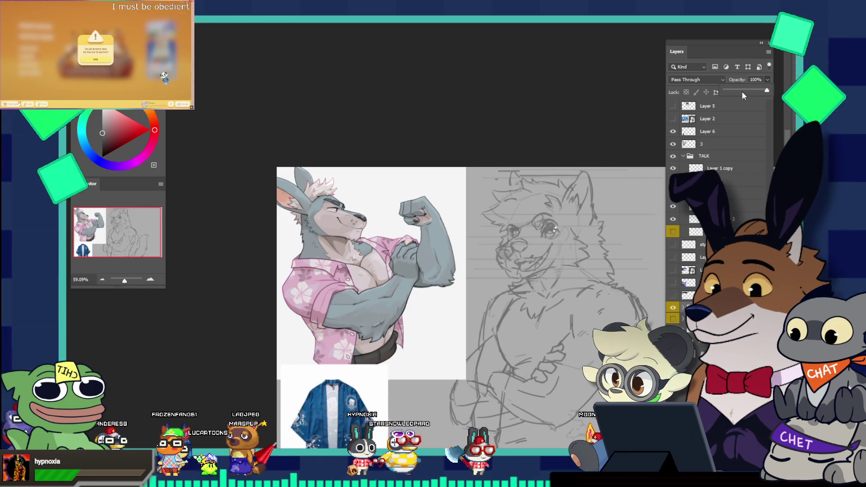
mouse_move(742, 91)
left_mouse_down()
mouse_move(733, 90)
mouse_move(740, 92)
left_mouse_up()
left_click_drag(597, 211, 613, 232)
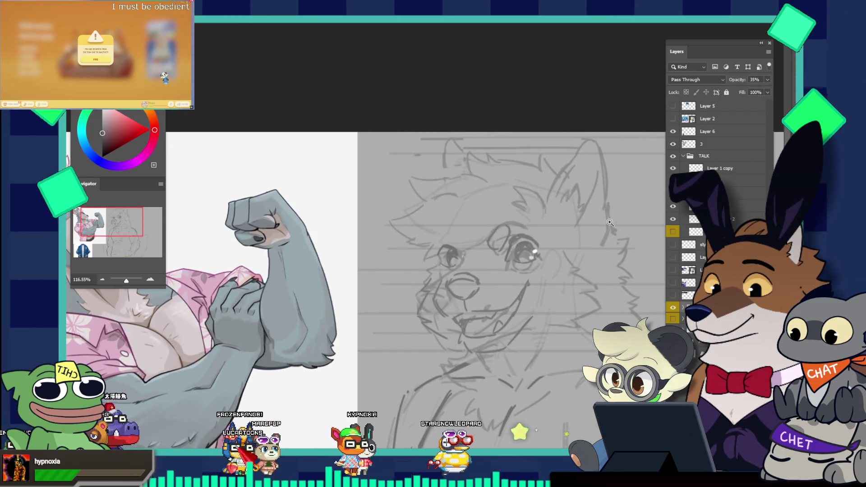
left_click_drag(481, 249, 504, 266)
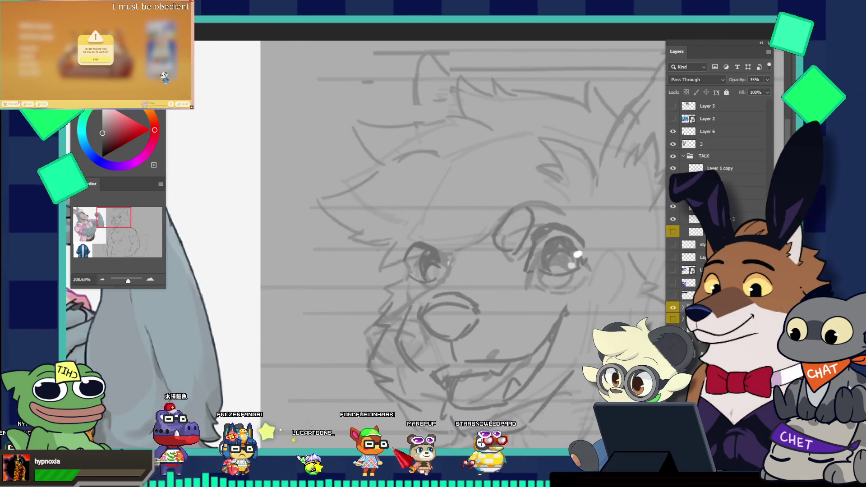
- Select the left eye on the TALK group and drag it slightly lower with Free Transform
mouse_move(419, 229)
left_mouse_down()
mouse_move(432, 230)
mouse_move(422, 232)
left_mouse_up()
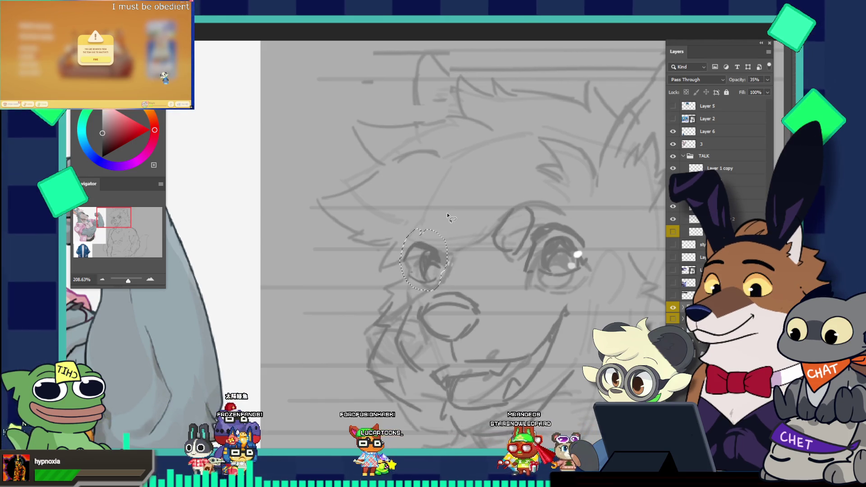
left_click(713, 156)
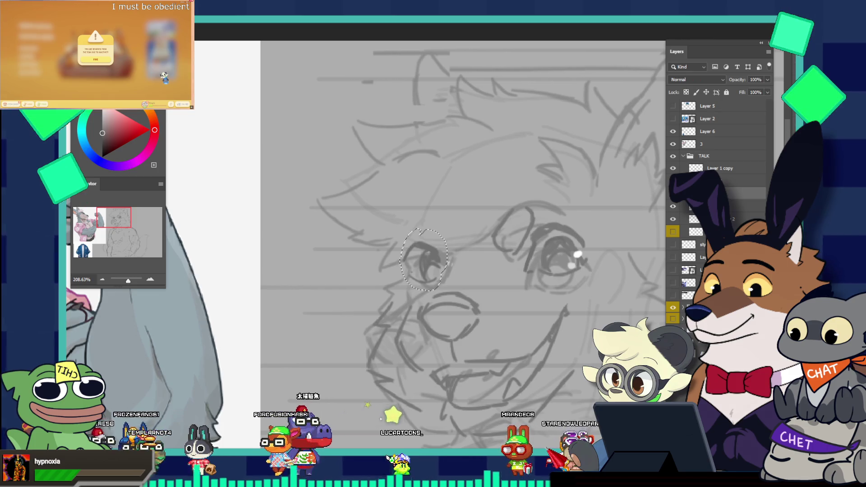
key("ctrl+t")
left_click_drag(437, 249, 428, 260)
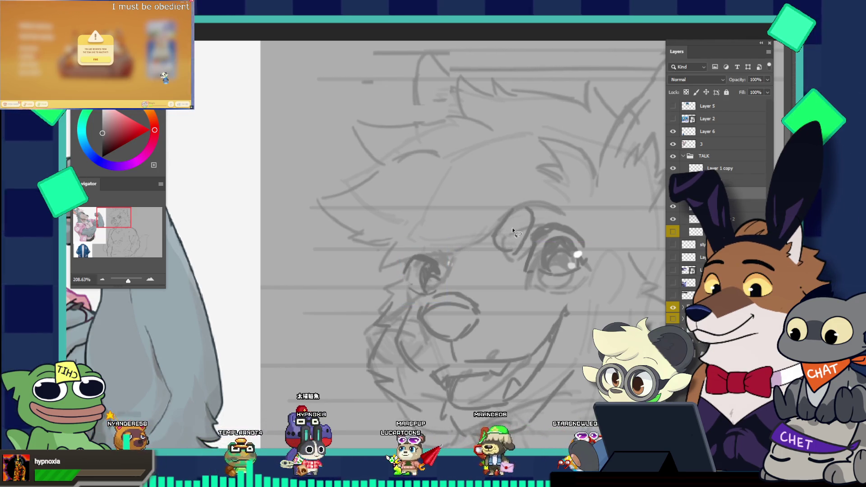
- Hide the cluttering layer, then zoom in on the eyes and out to compare with the flexing reference
scroll(512, 232, "down", 3)
scroll(513, 232, "up", 2)
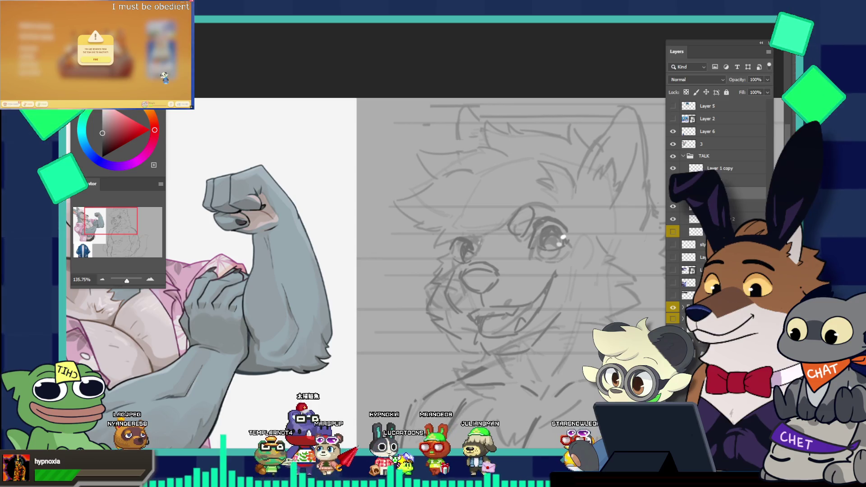
left_click(673, 308)
scroll(510, 253, "up", 3)
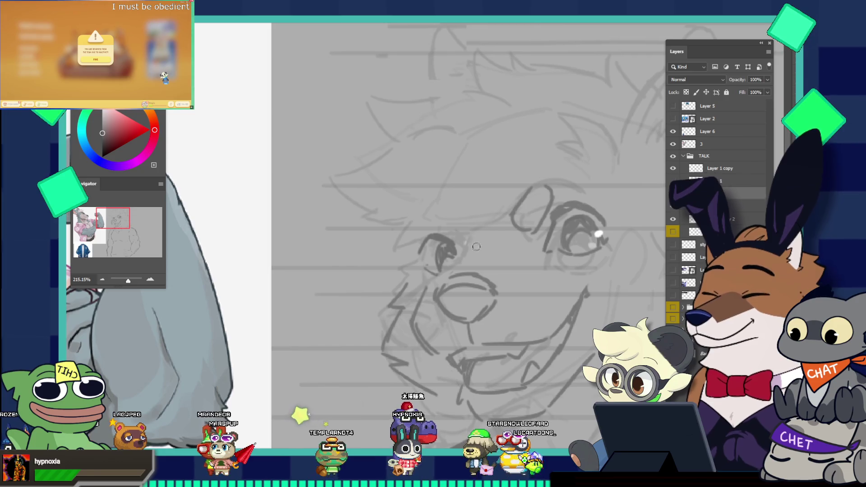
scroll(538, 253, "down", 2)
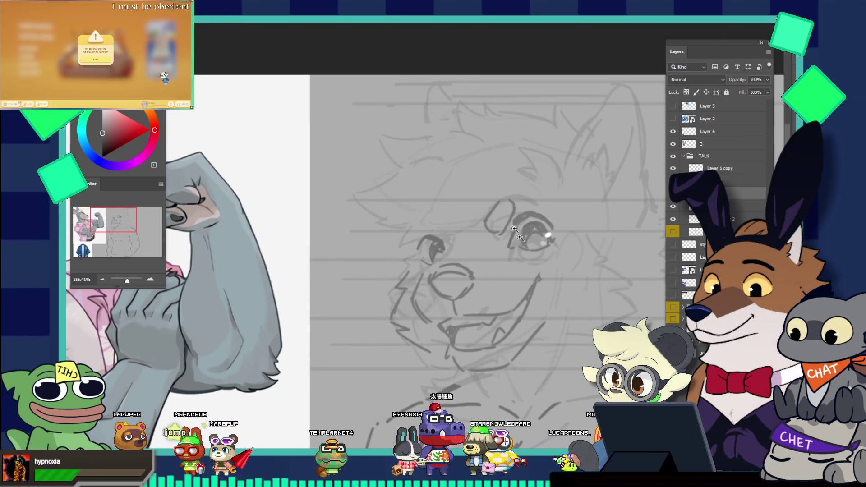
scroll(539, 253, "up", 2)
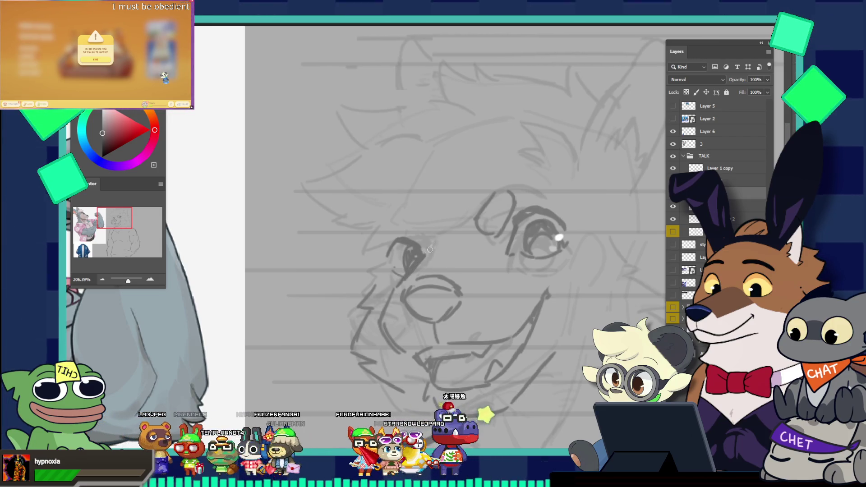
scroll(429, 250, "down", 5)
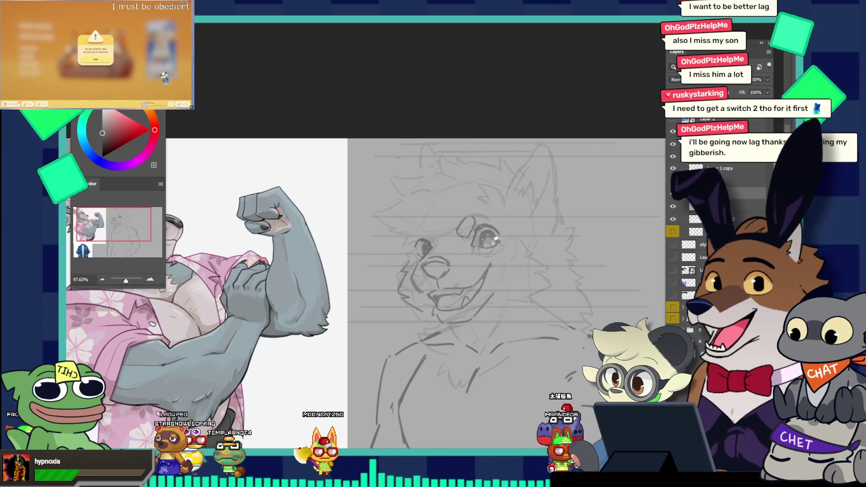
left_click_drag(431, 240, 460, 235)
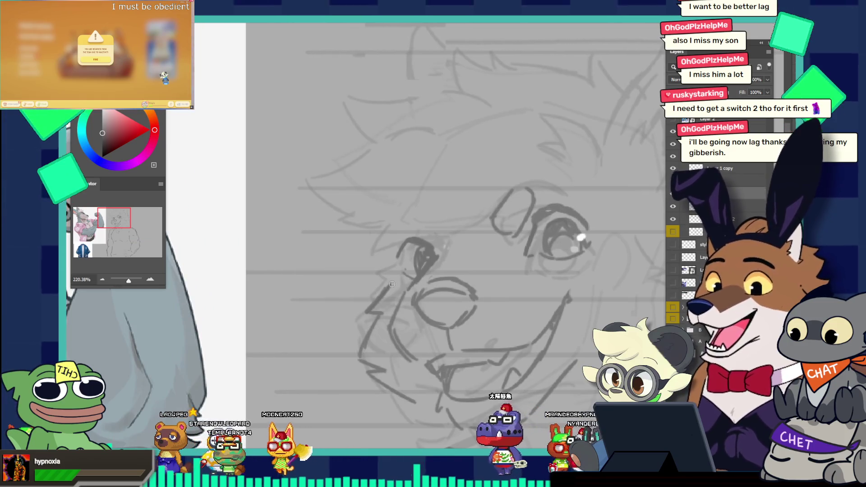
left_click_drag(408, 252, 441, 288)
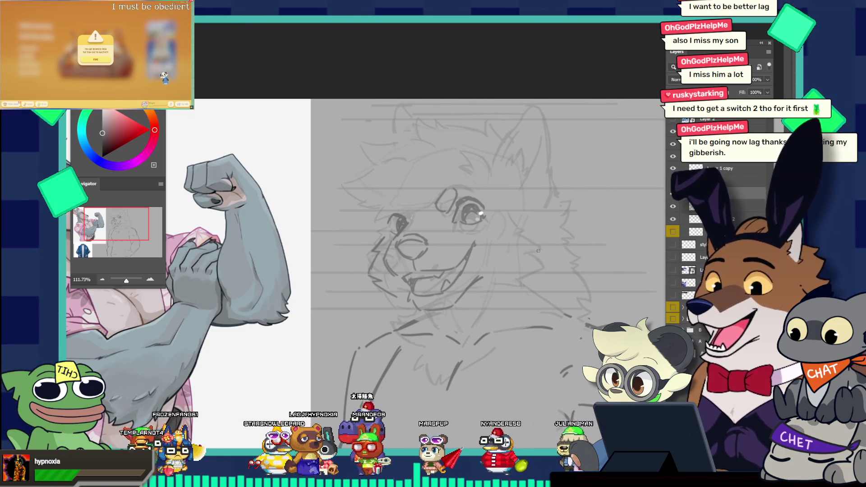
left_click_drag(543, 186, 413, 203)
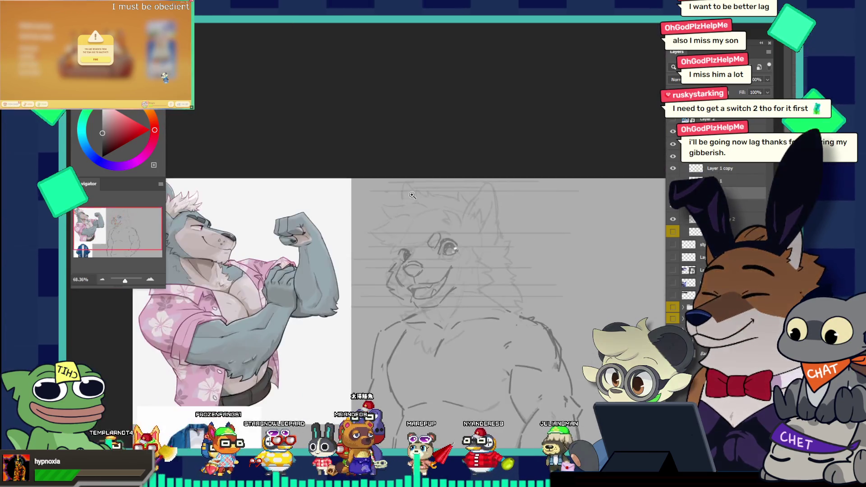
- Add a short pencil stroke left of the eye, then undo and redraw it in a better spot
left_click_drag(436, 286, 452, 272)
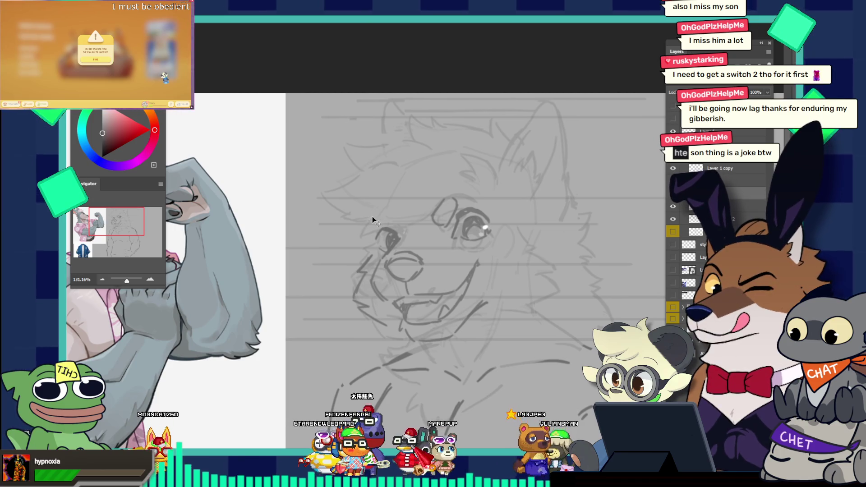
left_click_drag(371, 217, 360, 237)
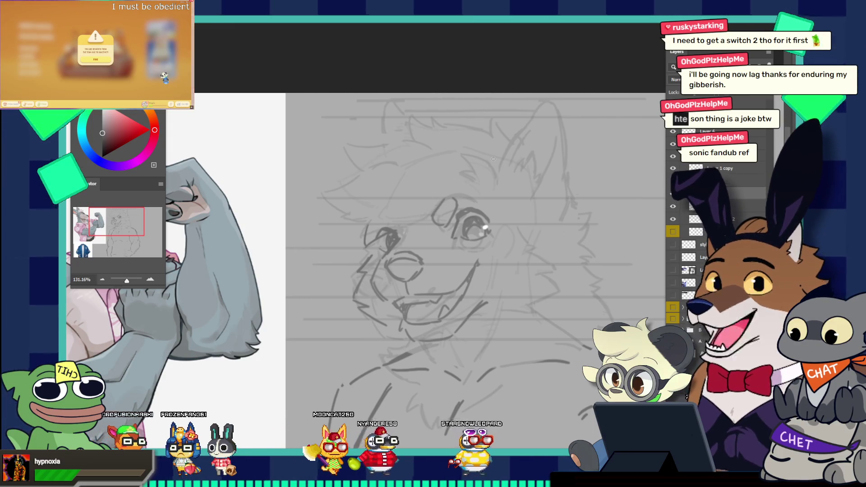
left_click_drag(474, 179, 429, 159)
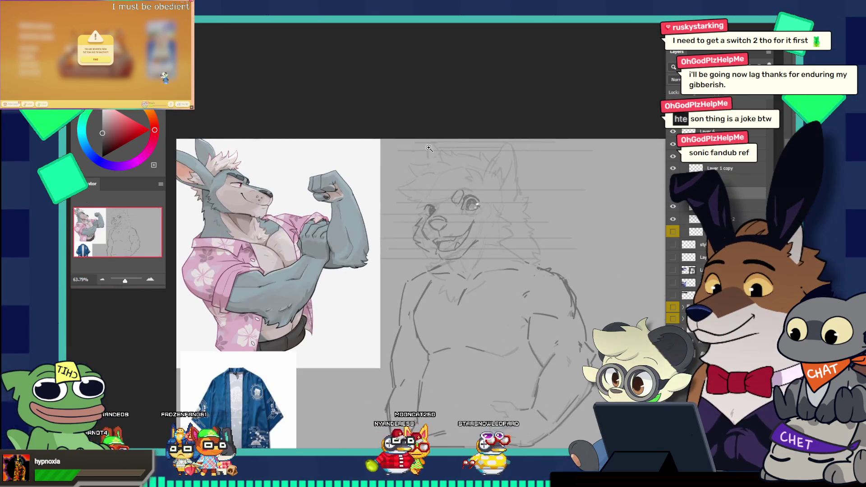
left_click_drag(483, 227, 491, 188)
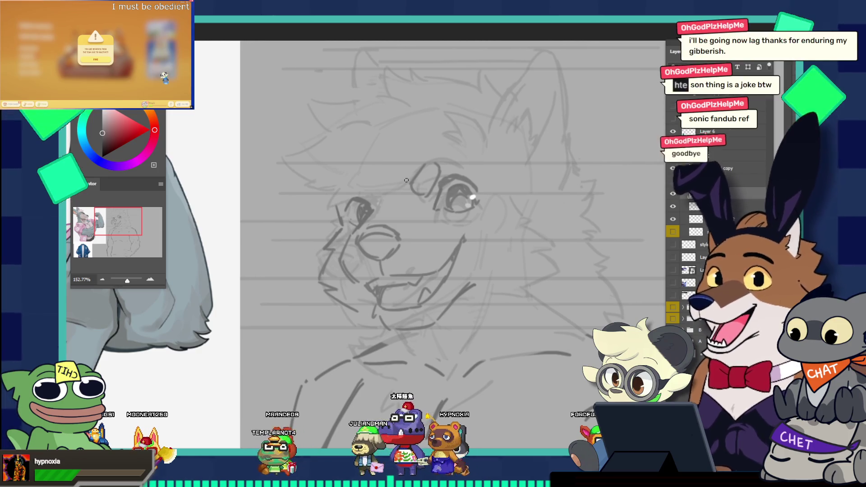
left_click_drag(347, 194, 315, 119)
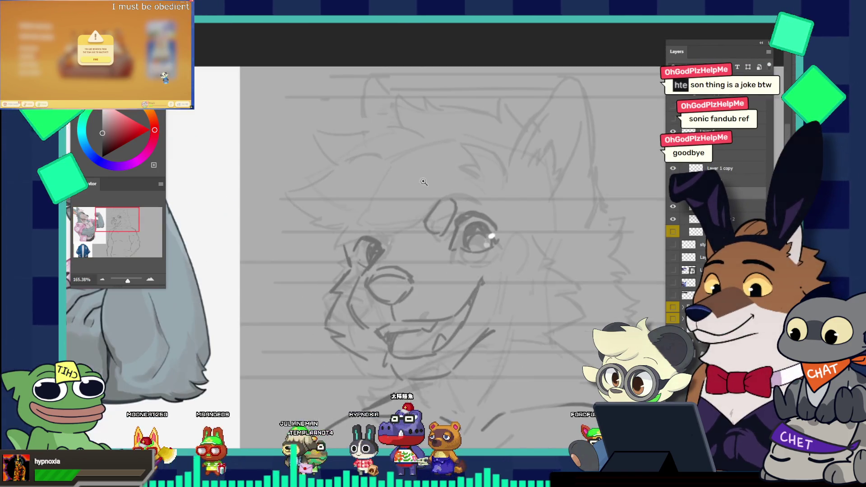
left_click_drag(378, 158, 426, 177)
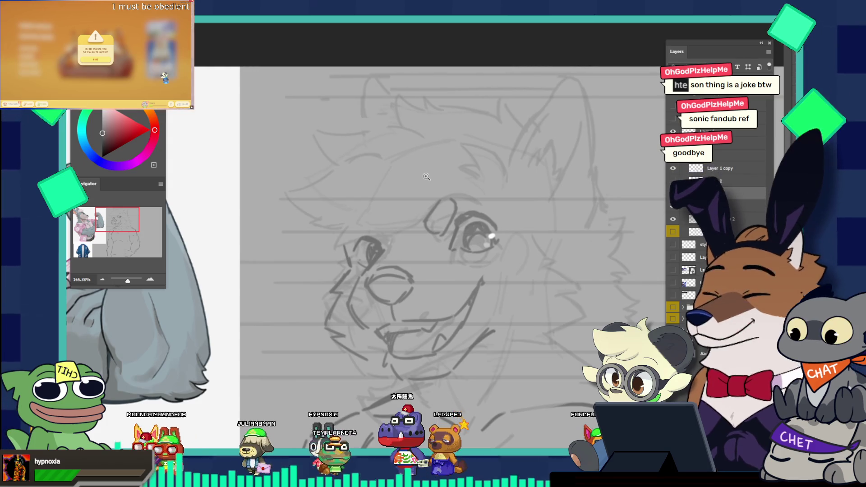
mouse_move(426, 177)
left_mouse_down()
mouse_move(486, 248)
mouse_move(471, 217)
mouse_move(506, 226)
left_mouse_up()
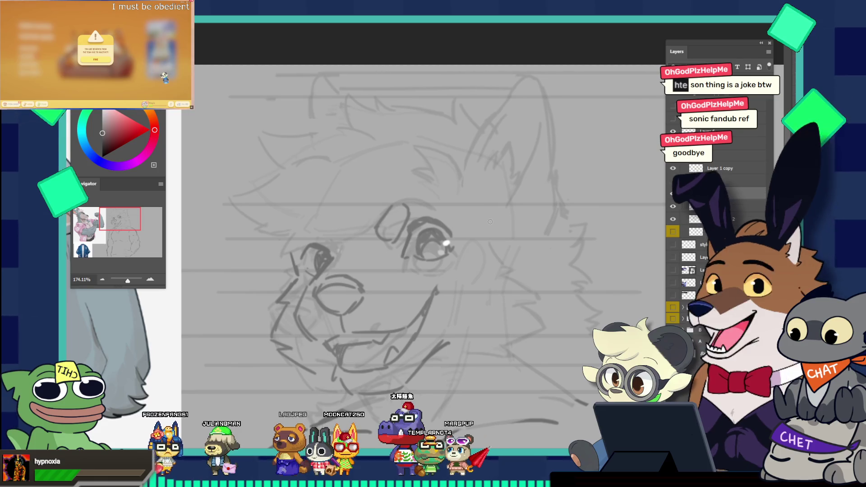
key("ctrl+z")
left_click_drag(480, 221, 511, 258)
- Redraw the right cheek fur as a sharper V, add a short stroke below, then switch to the browser
key("ctrl+z")
key("ctrl+z")
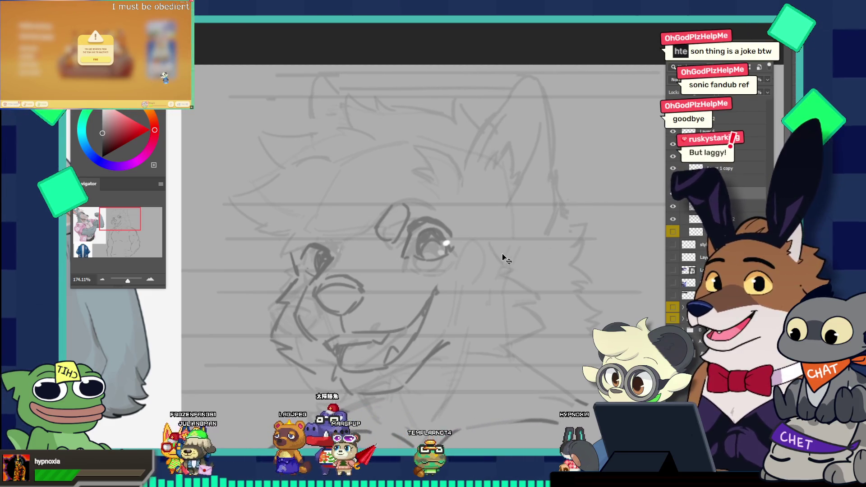
left_click_drag(488, 235, 520, 272)
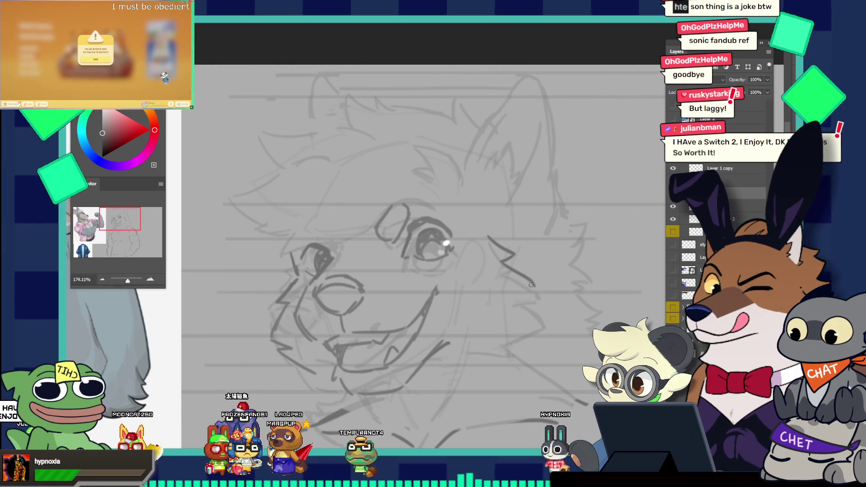
left_click_drag(500, 315, 524, 305)
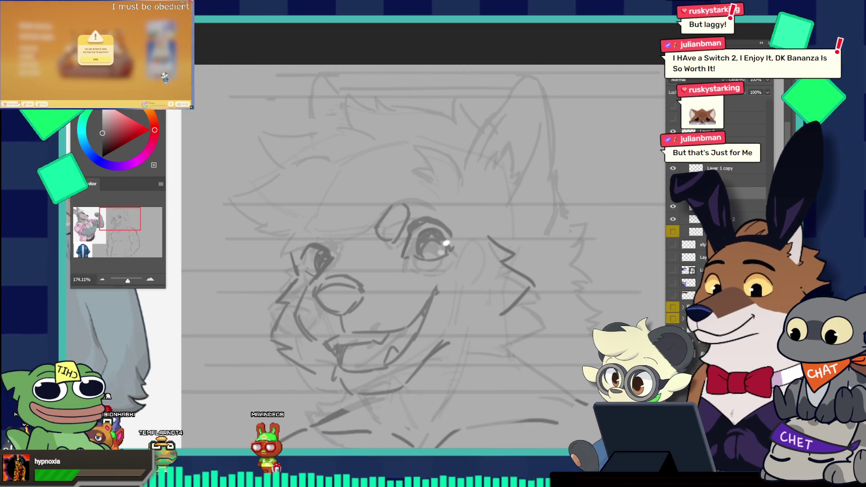
key("alt+Tab")
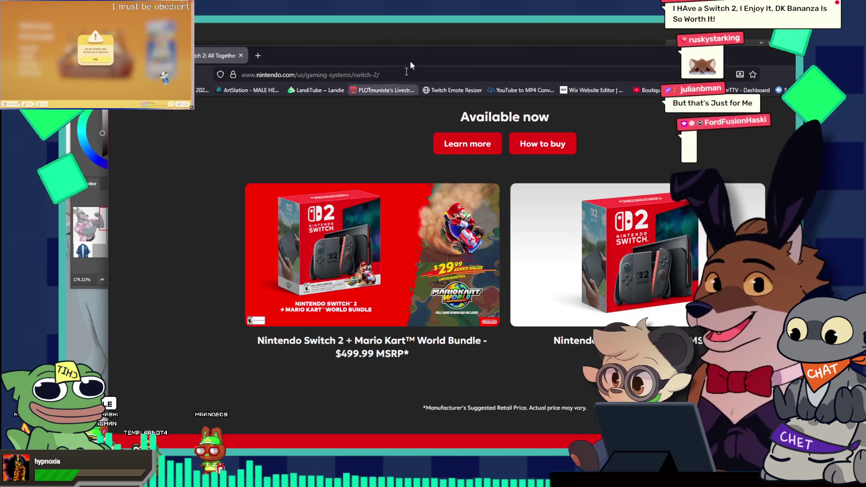
left_click_drag(395, 43, 366, 0)
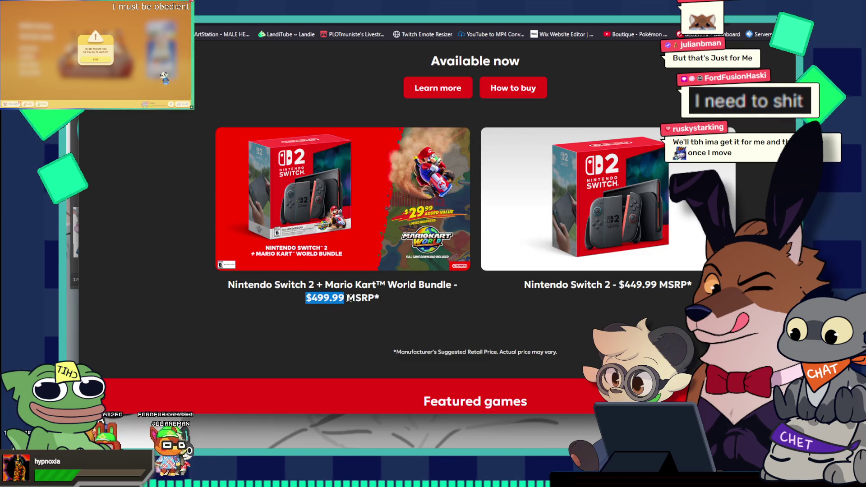
left_click_drag(345, 298, 373, 298)
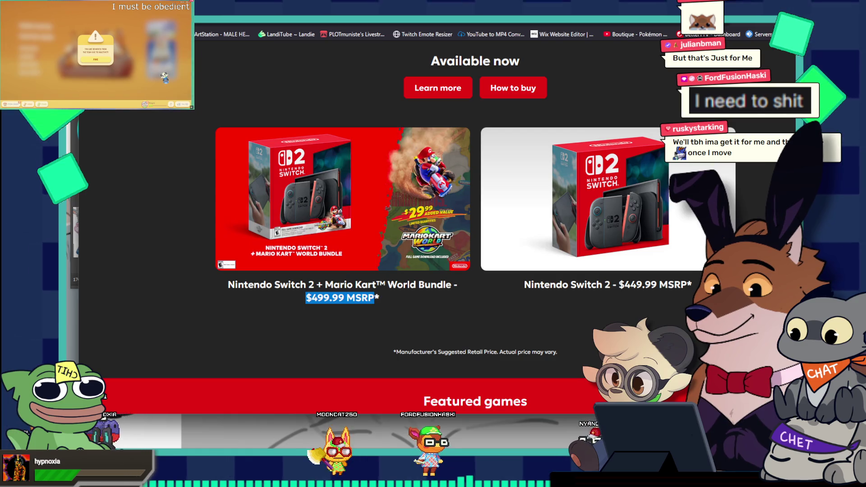
left_click_drag(625, 284, 660, 285)
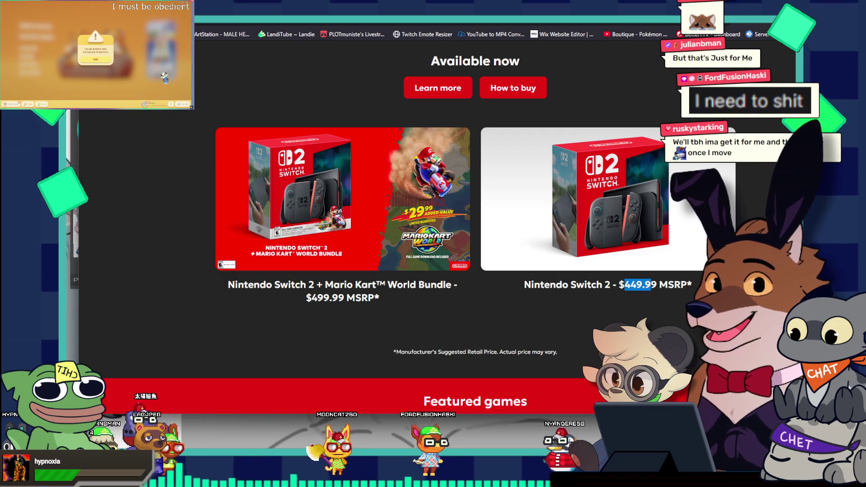
left_click_drag(657, 285, 617, 285)
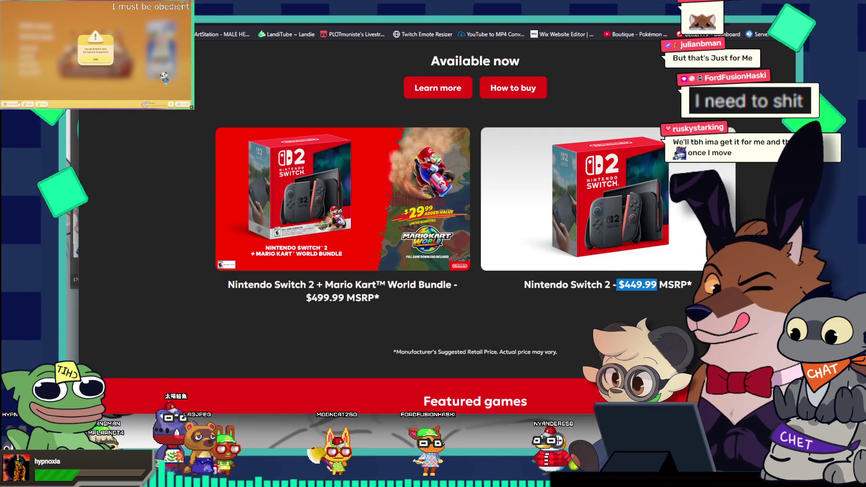
scroll(641, 210, "down", 2)
scroll(641, 210, "down", 4)
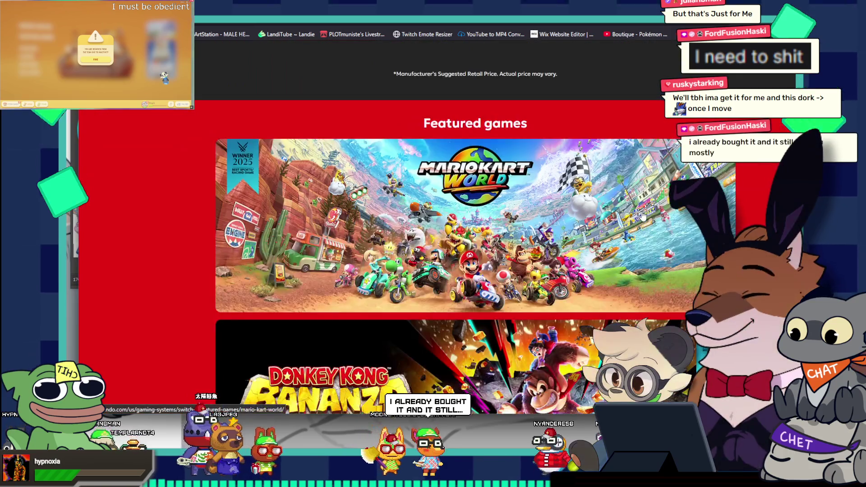
scroll(642, 216, "down", 5)
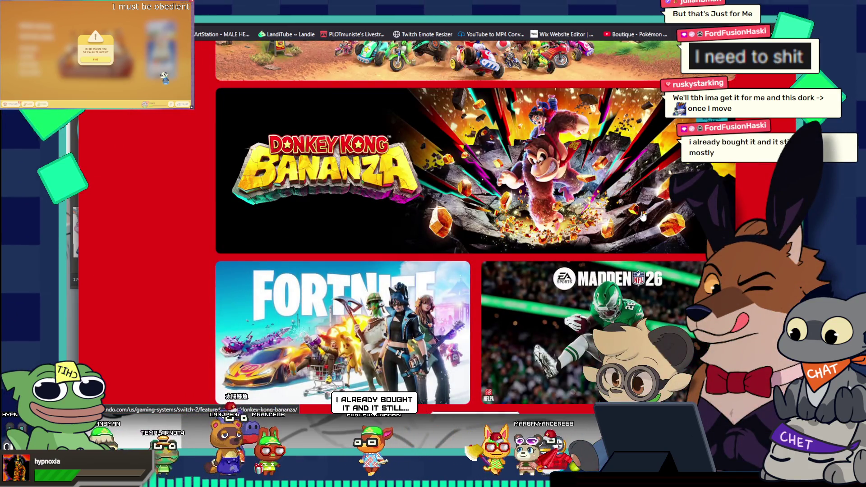
scroll(643, 216, "down", 2)
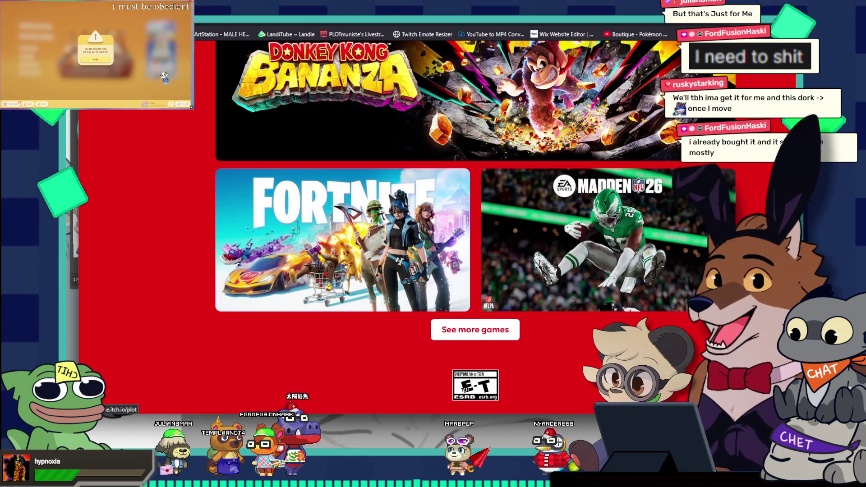
key("alt+Tab")
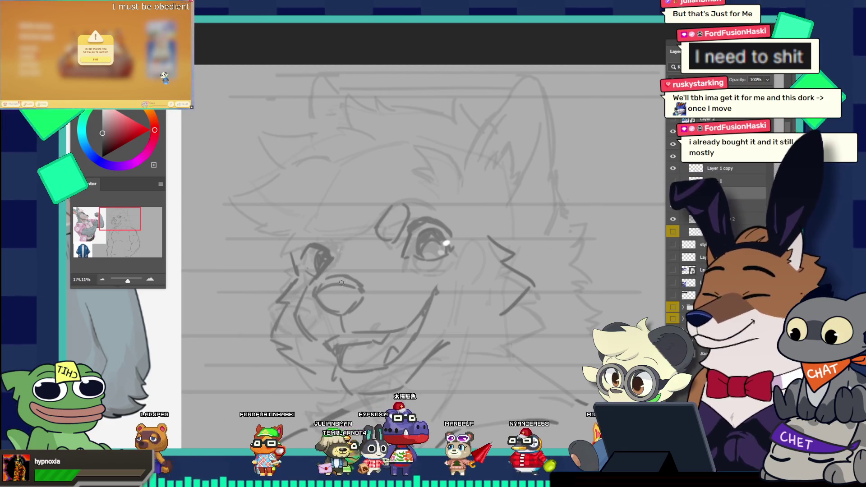
left_click_drag(345, 226, 312, 219)
left_click_drag(374, 281, 391, 233)
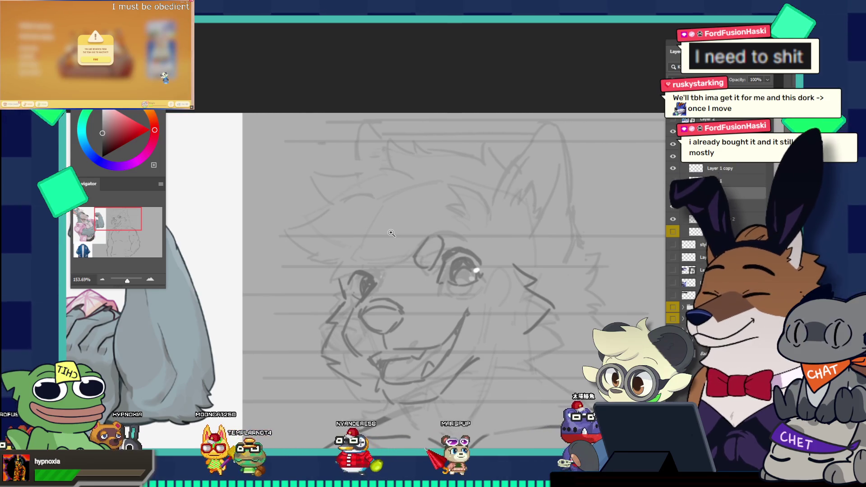
left_click_drag(446, 244, 379, 197)
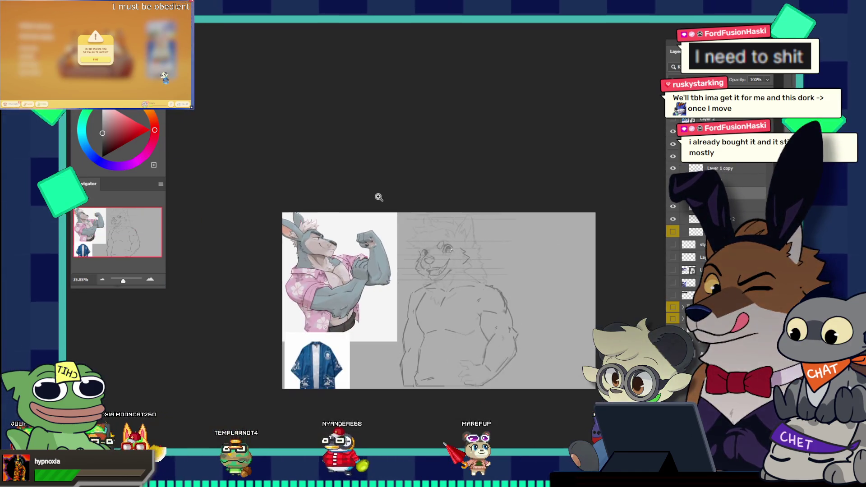
mouse_move(456, 270)
left_mouse_down()
mouse_move(501, 285)
mouse_move(508, 257)
mouse_move(483, 267)
left_mouse_up()
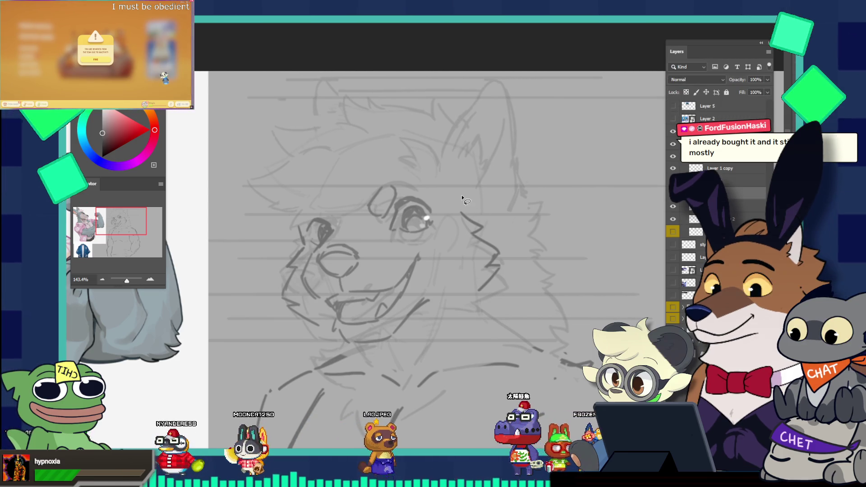
left_click_drag(462, 198, 467, 199)
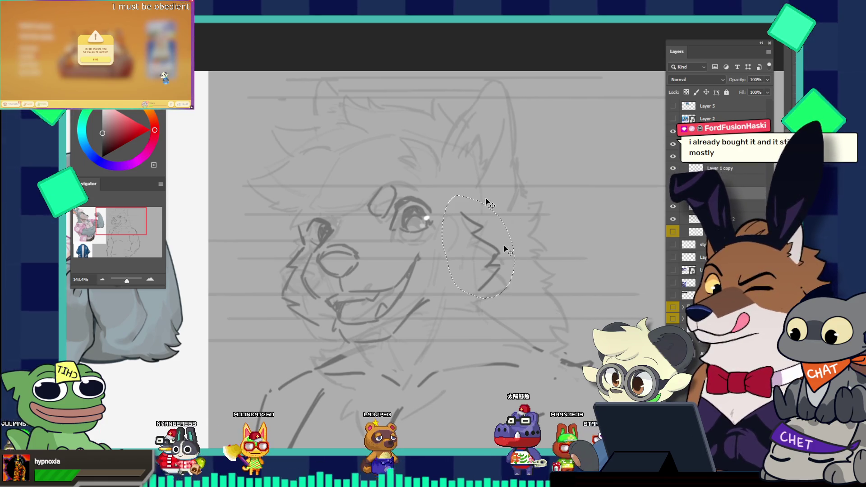
- Move and enlarge the selected cheek fur lines with Free Transform
key("ctrl+t")
left_click_drag(503, 245, 475, 221)
key("Return")
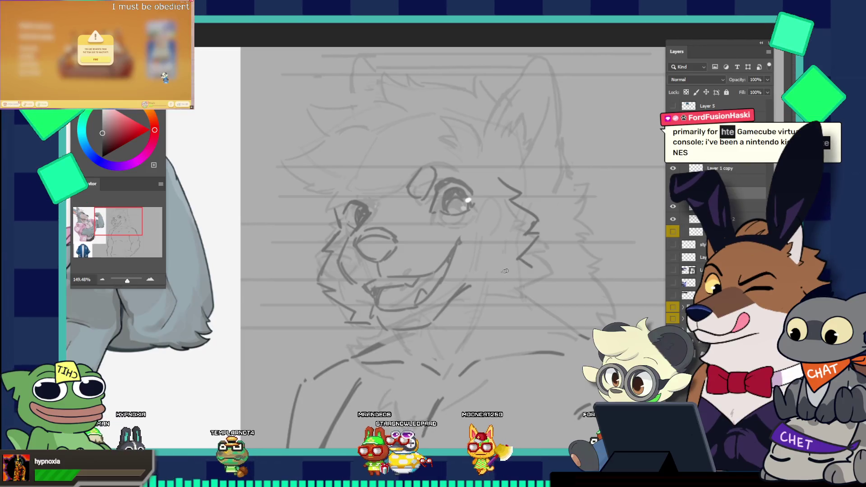
- Add a short stroke along the jaw, checking the sketch against the reference
left_click_drag(501, 272, 453, 203)
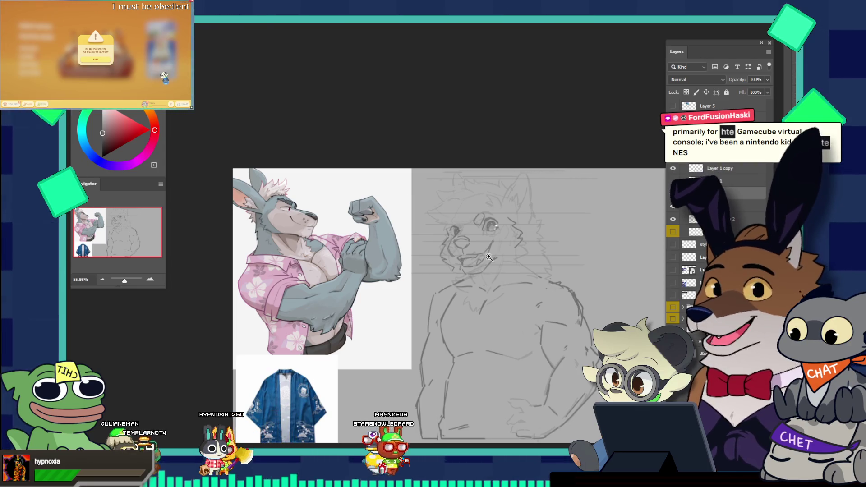
left_click_drag(487, 254, 539, 263)
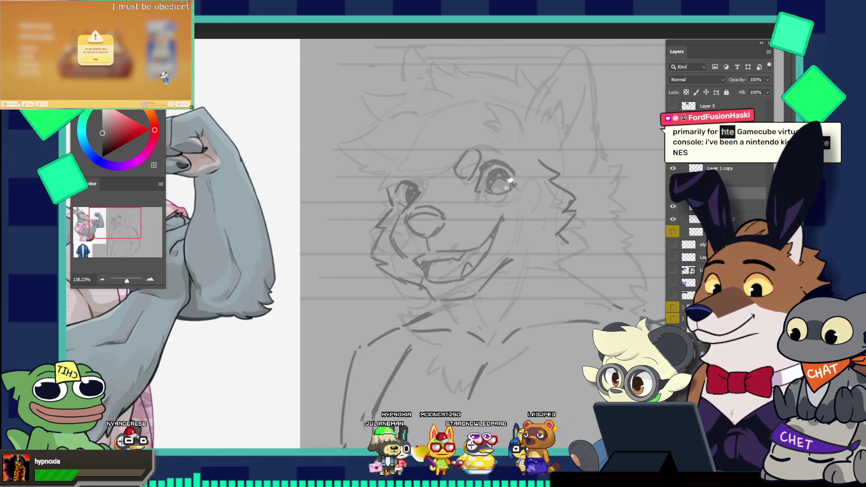
left_click_drag(562, 242, 539, 246)
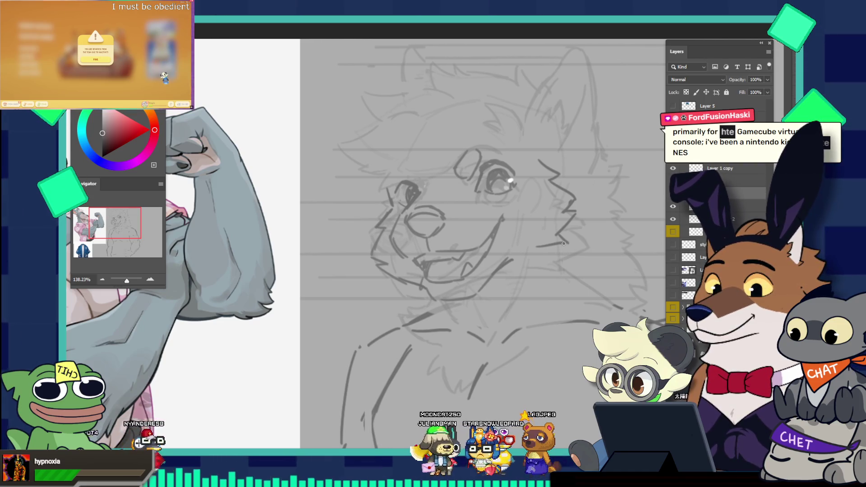
left_click_drag(551, 216, 588, 211)
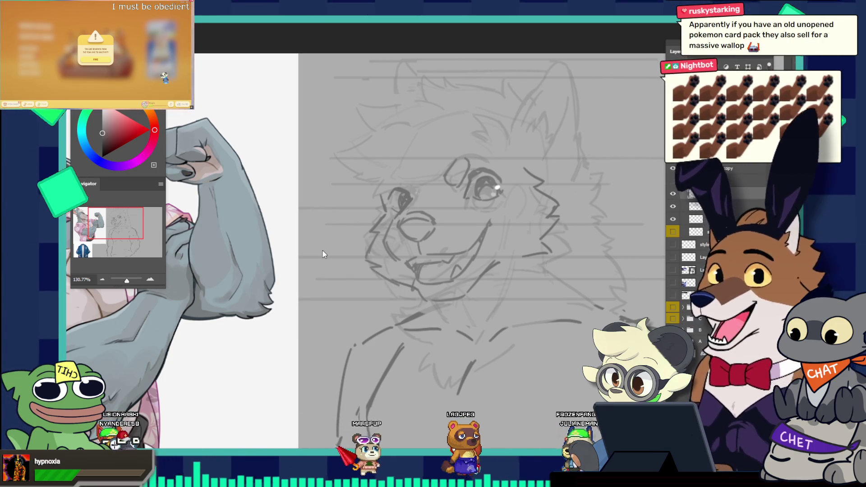
- Bring up the 'nintendo gameboy' image results, reposition the browser window, and browse the thumbnails
key("alt+Tab")
left_click_drag(442, 54, 393, 24)
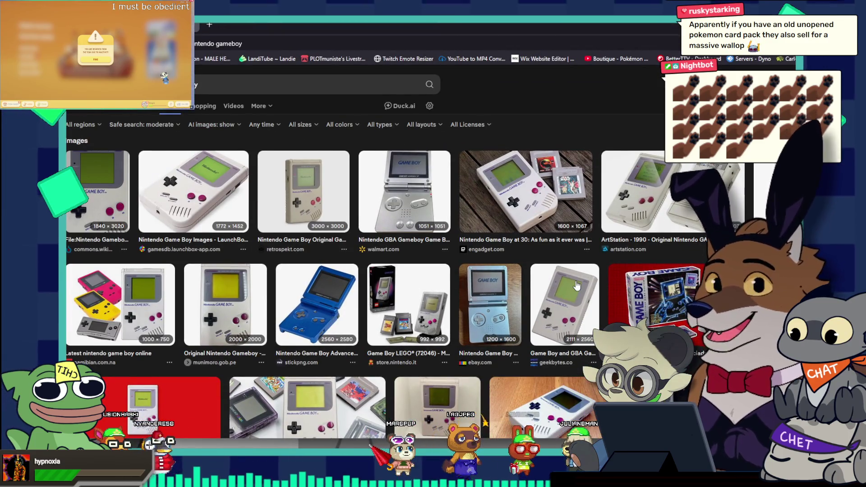
scroll(576, 286, "down", 3)
scroll(576, 286, "down", 2)
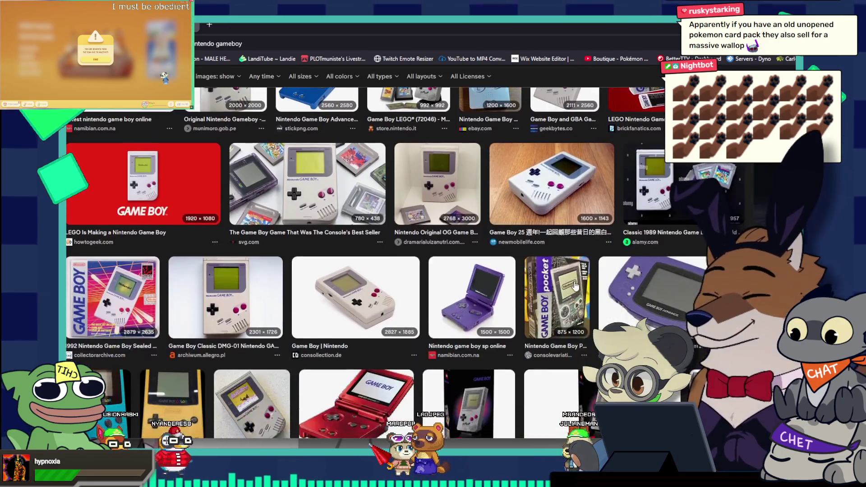
scroll(575, 285, "up", 3)
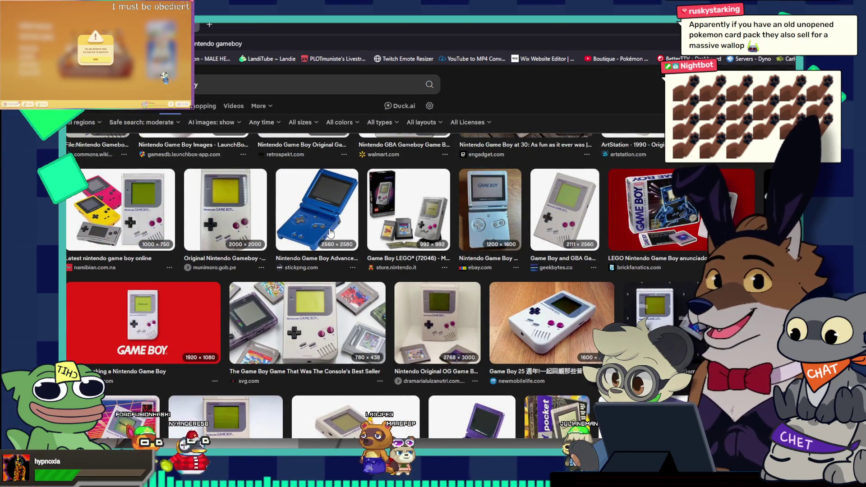
scroll(330, 233, "up", 2)
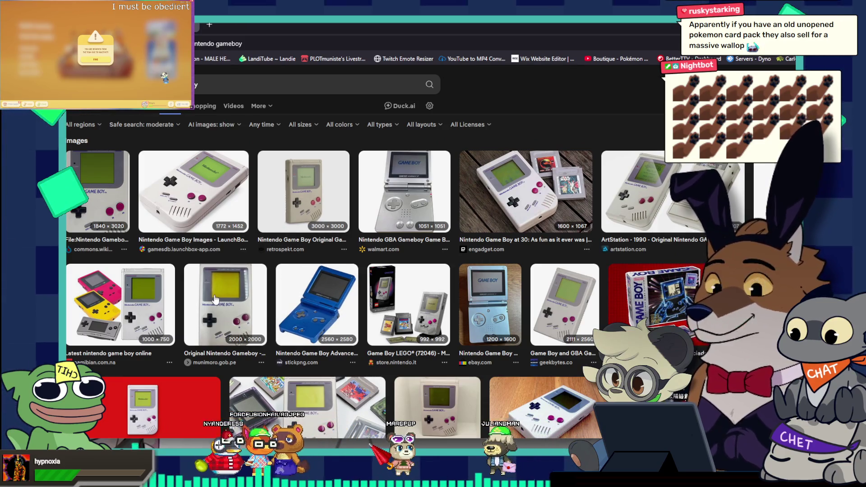
scroll(214, 299, "down", 1)
scroll(215, 299, "down", 3)
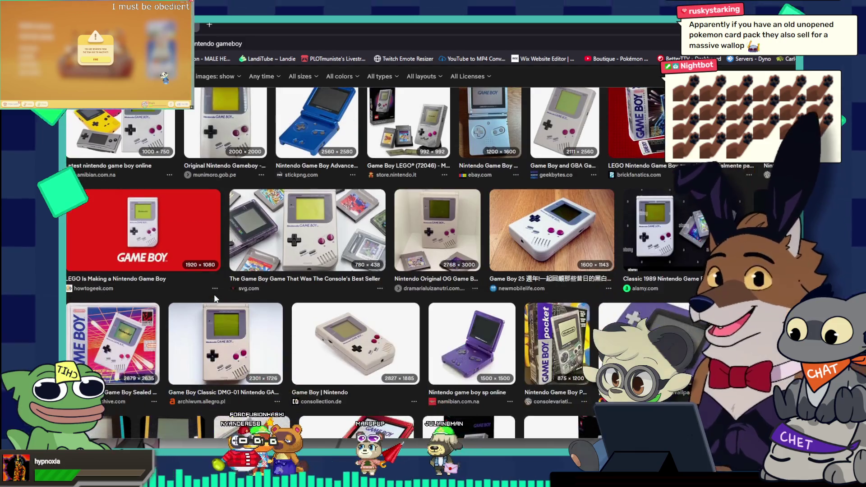
scroll(214, 294, "down", 1)
scroll(214, 294, "down", 3)
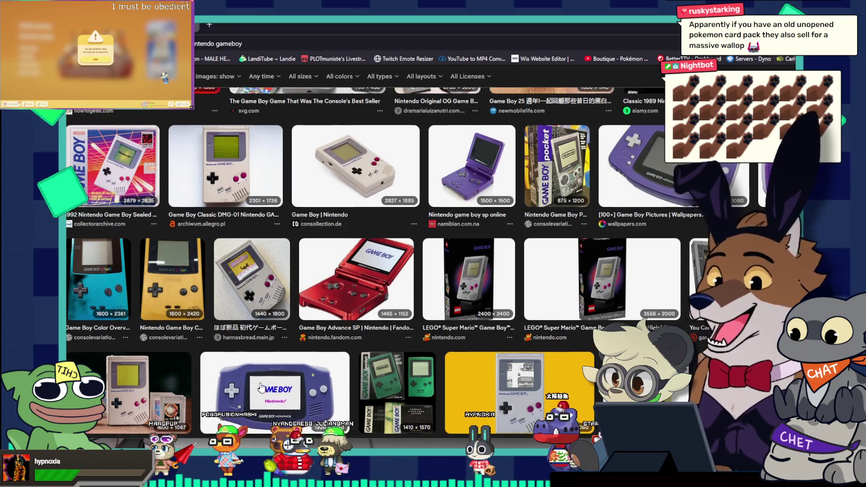
scroll(357, 298, "up", 2)
scroll(323, 290, "down", 4)
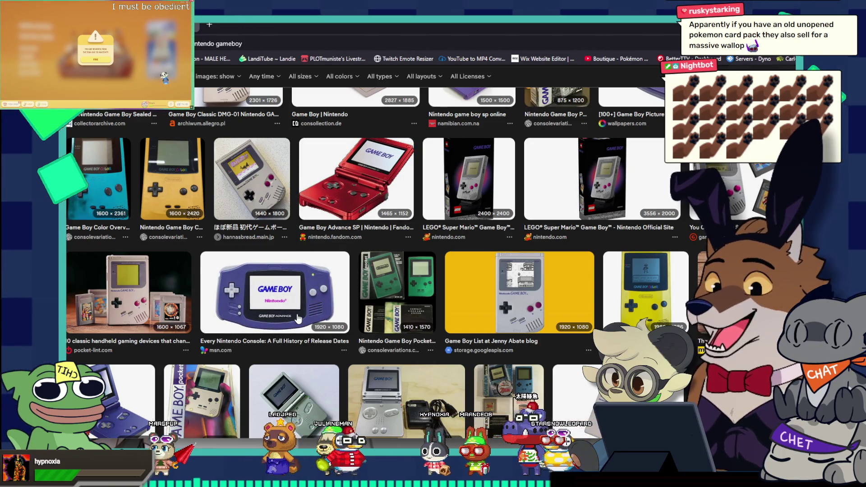
scroll(298, 319, "up", 10)
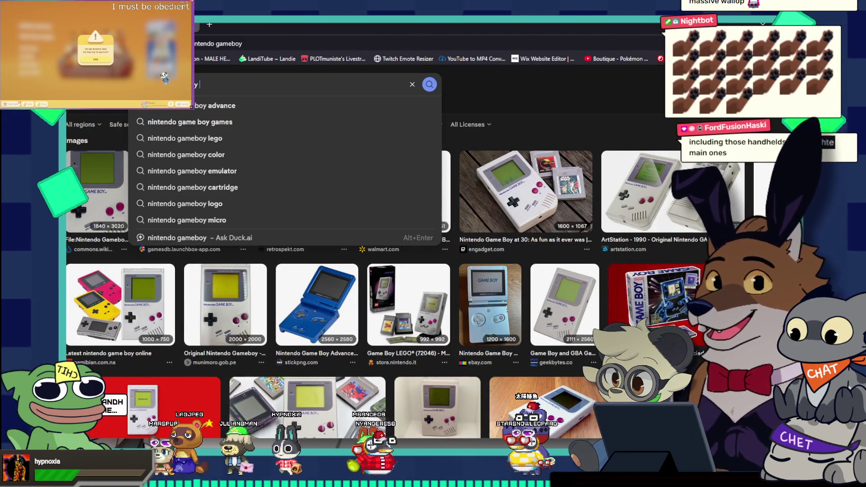
- Search 'nintendo gameboy wario' and preview the Wario Land cartridge and Wario Land II screenshot
type(" wario")
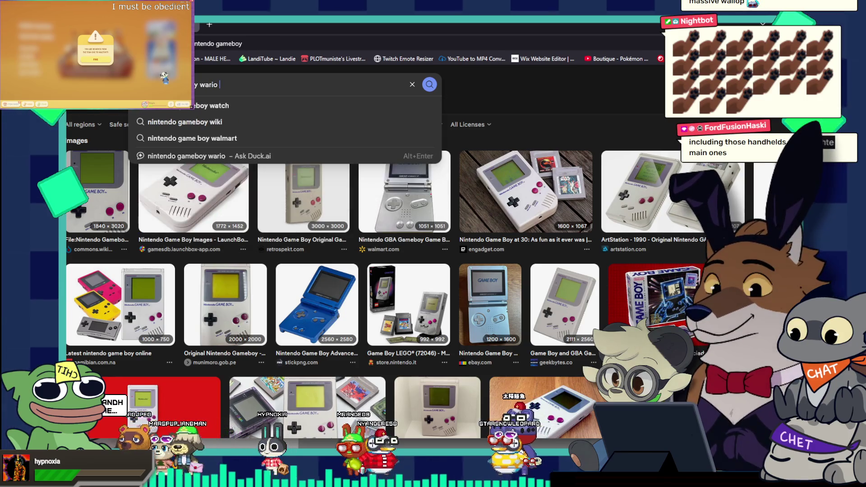
key("Return")
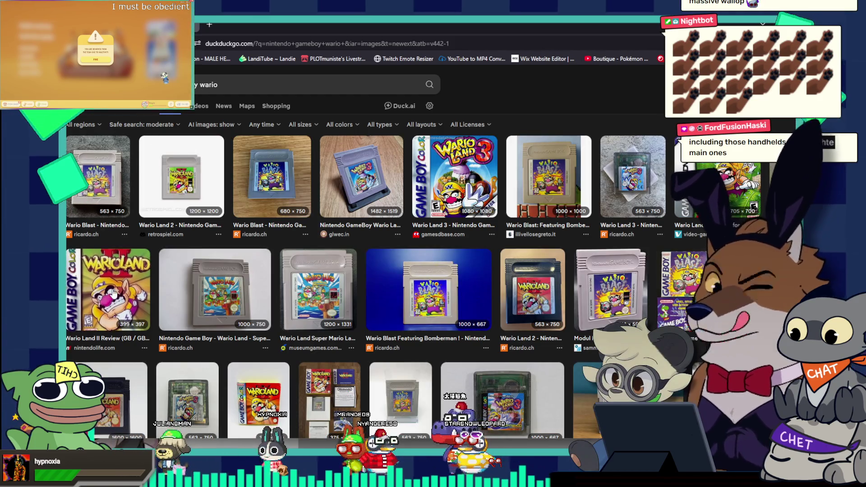
left_click(339, 296)
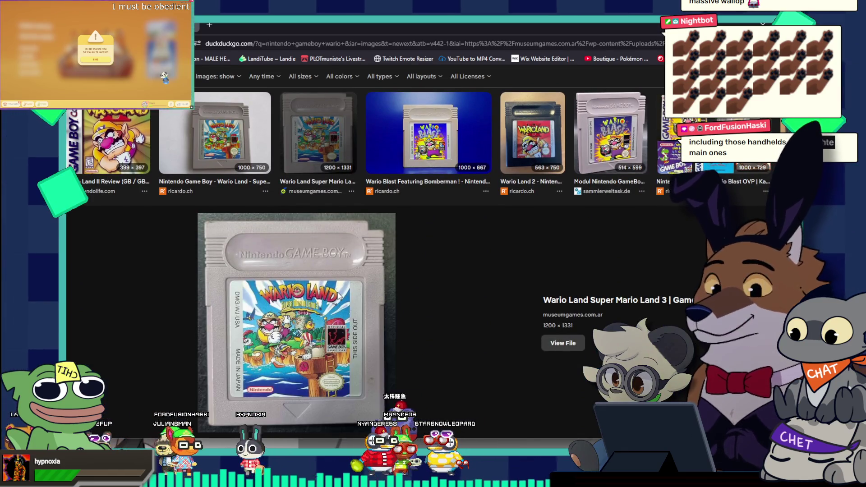
scroll(339, 297, "down", 5)
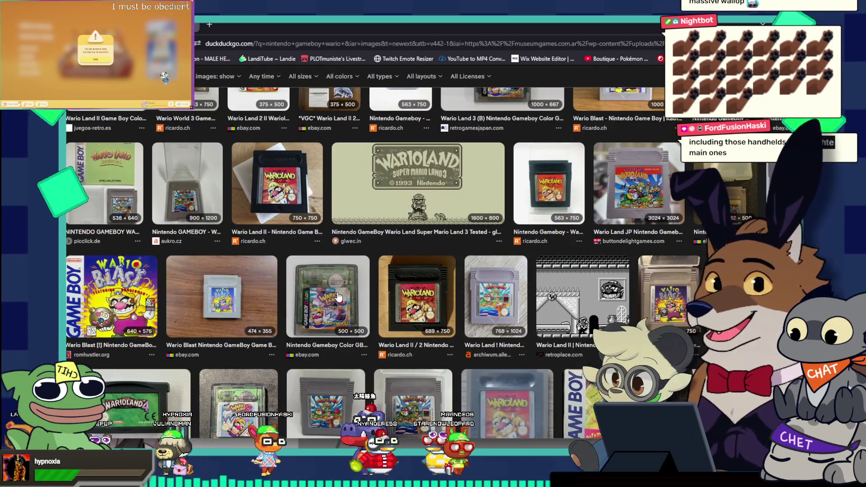
left_click(582, 297)
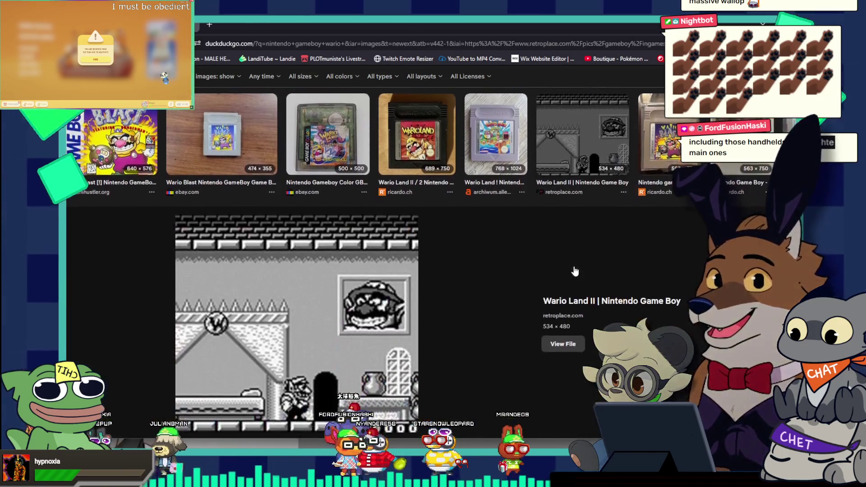
scroll(453, 292, "down", 2)
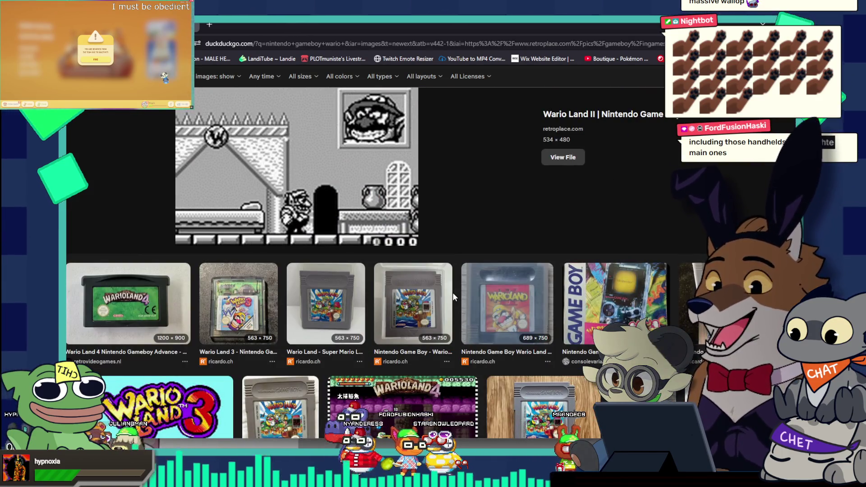
scroll(453, 292, "up", 1)
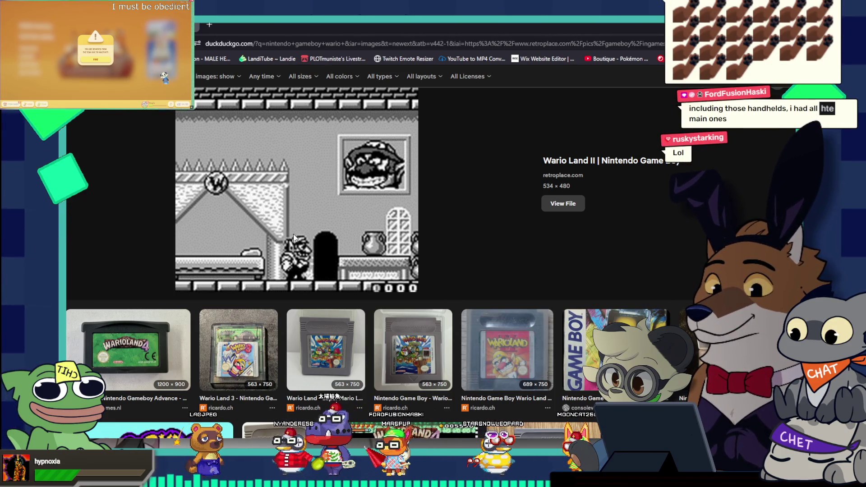
- Scroll down through the Wario results and back up to the top
scroll(294, 233, "down", 2)
scroll(293, 234, "down", 3)
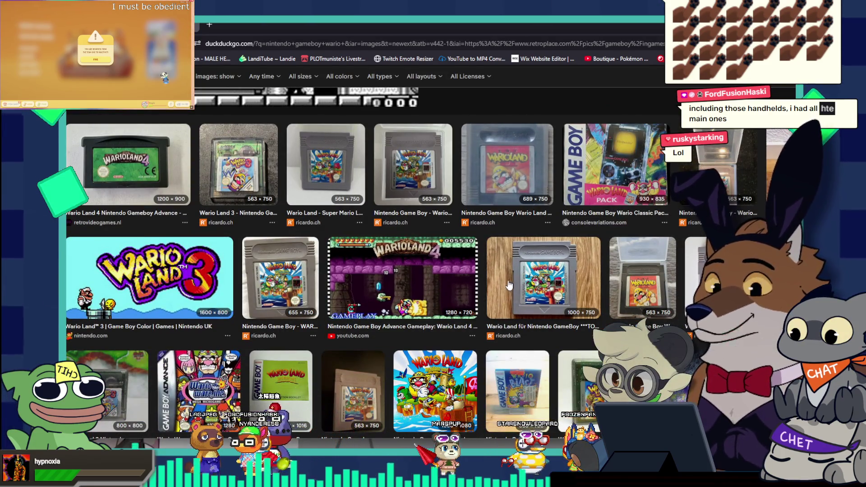
scroll(242, 312, "down", 3)
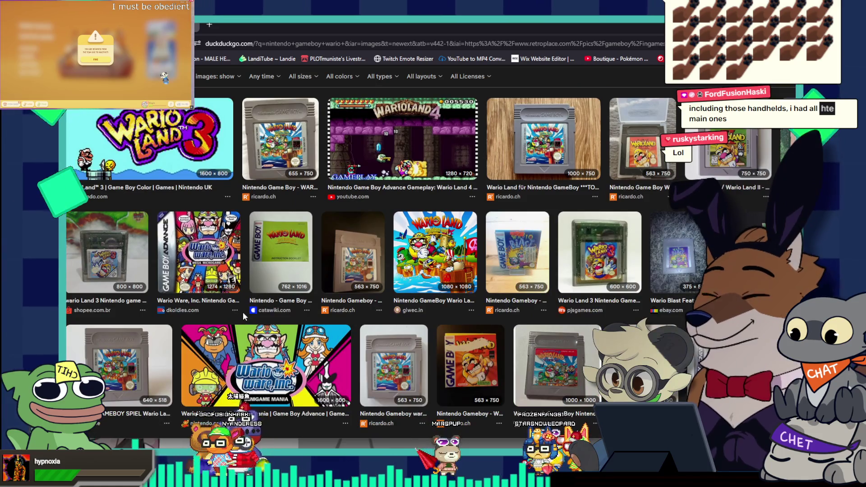
scroll(242, 312, "up", 5)
scroll(243, 312, "up", 5)
scroll(243, 313, "up", 5)
scroll(243, 316, "up", 3)
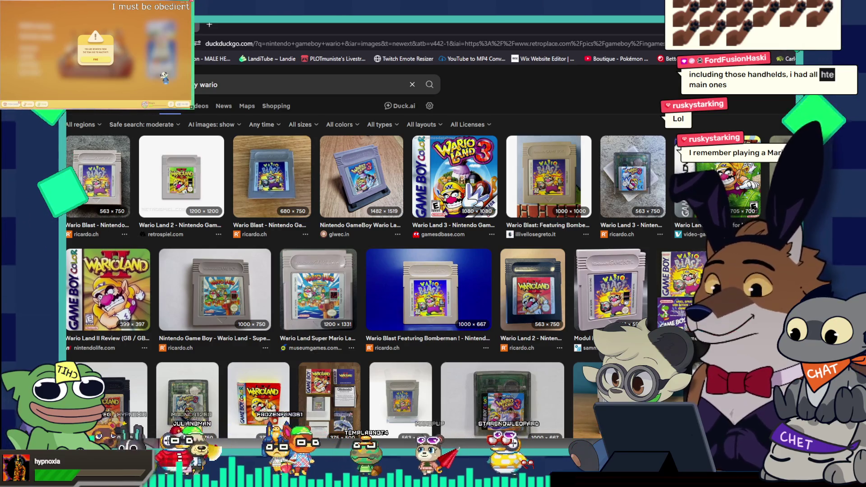
- Change the search to 'nintendo gameboy mario' and preview the Super Mario Land DX image
double_click(208, 85)
type("ma")
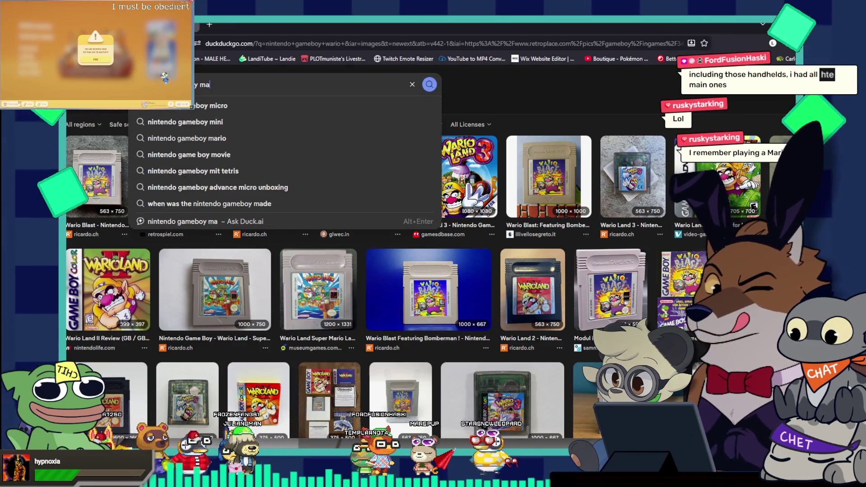
type("rio")
key("Return")
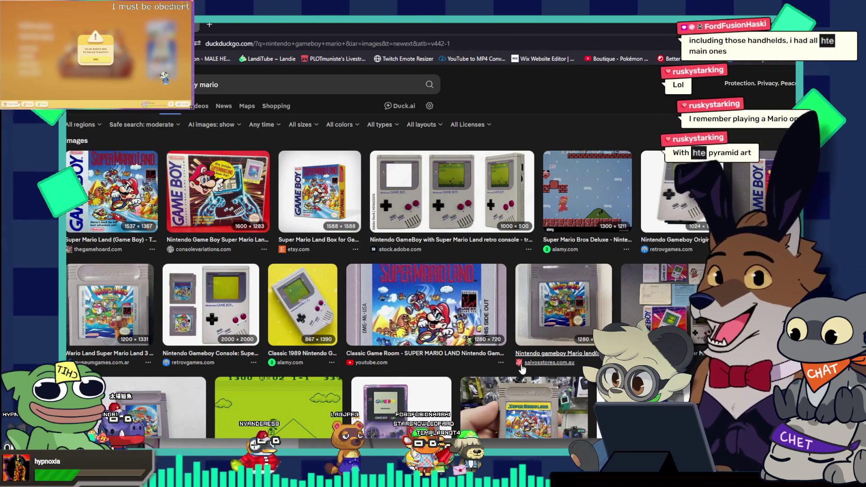
scroll(522, 369, "down", 3)
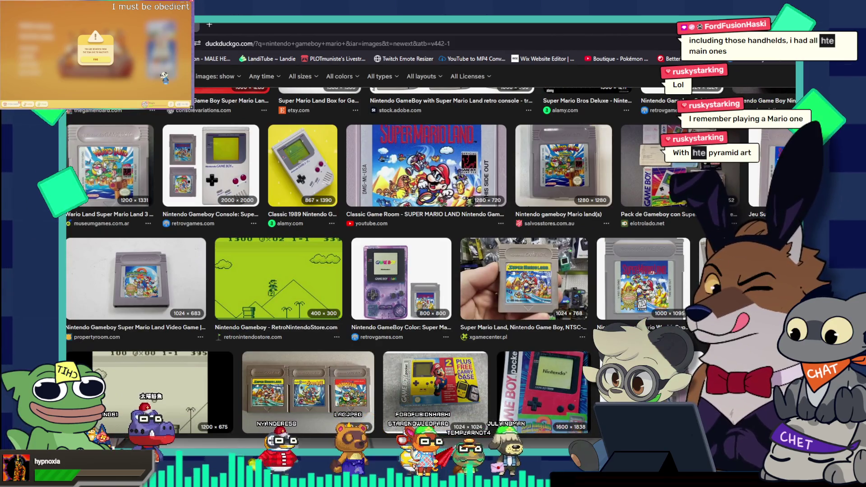
left_click(722, 280)
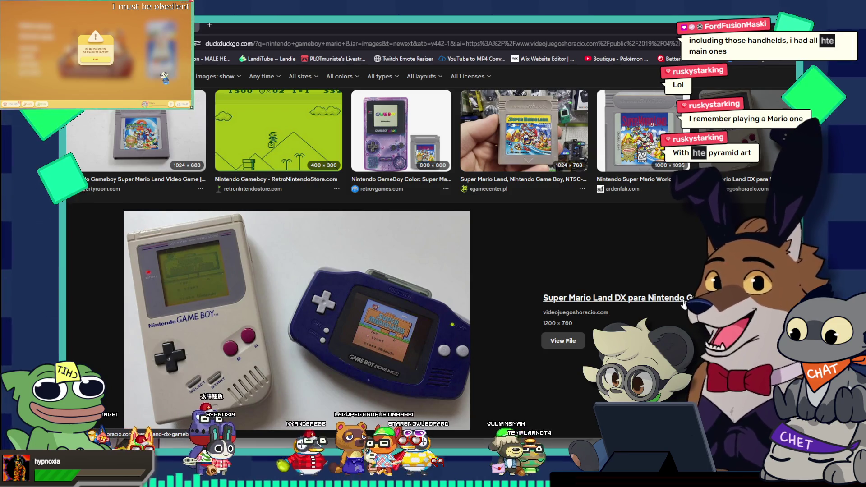
- Scroll through the Mario image results, then return to the Photoshop sketch
scroll(684, 305, "down", 3)
scroll(684, 305, "down", 3)
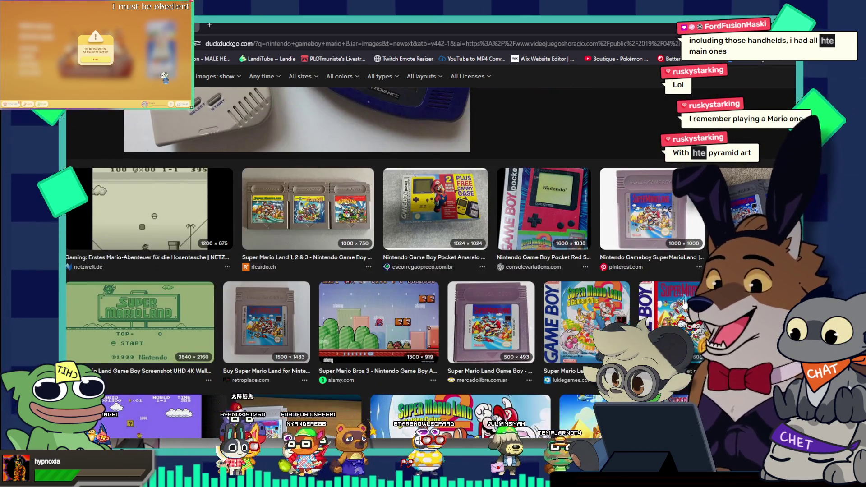
scroll(684, 305, "down", 3)
scroll(684, 305, "down", 3)
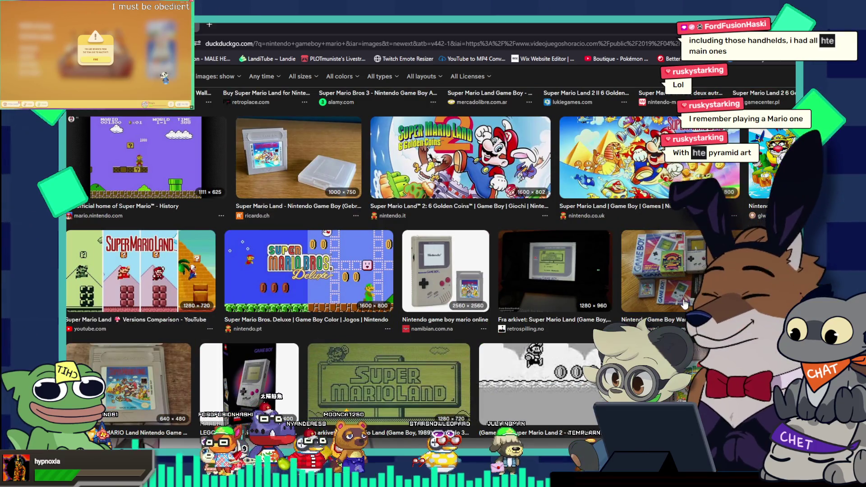
scroll(684, 305, "down", 2)
scroll(684, 305, "down", 3)
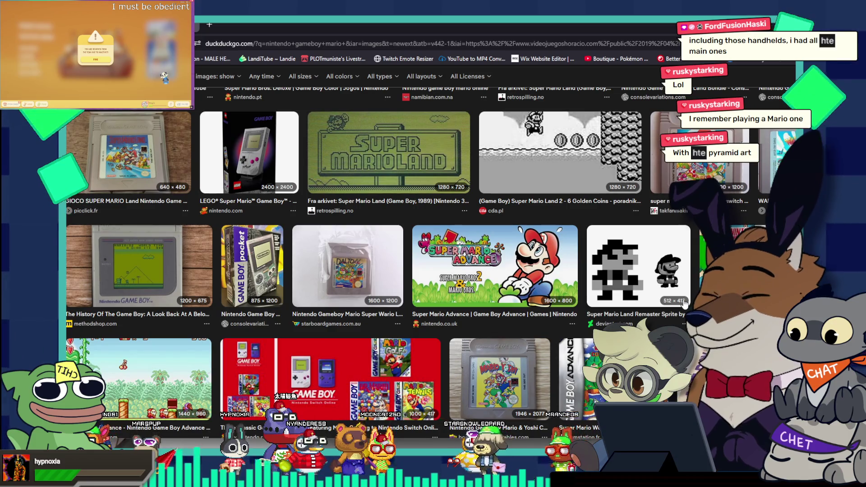
scroll(684, 305, "down", 1)
scroll(684, 305, "down", 1)
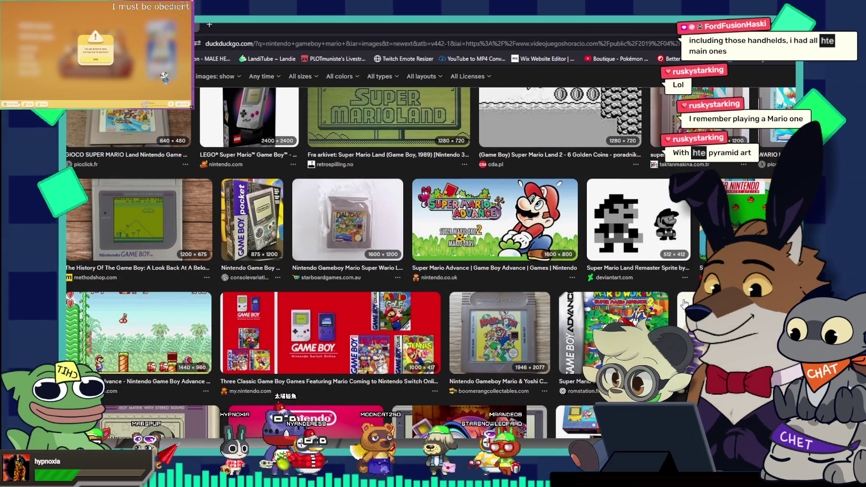
scroll(684, 304, "down", 3)
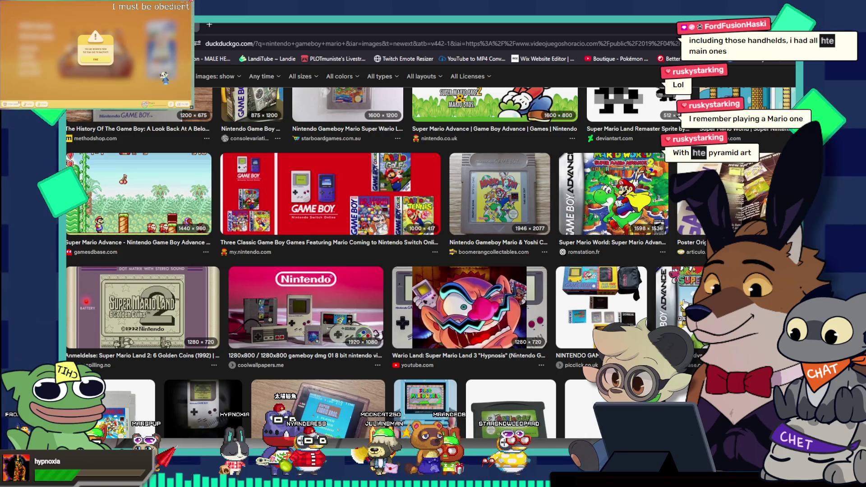
scroll(684, 305, "down", 3)
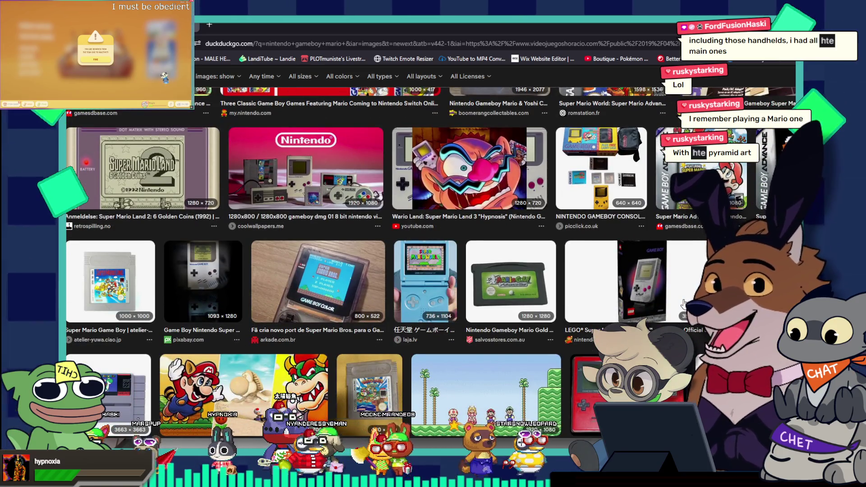
scroll(684, 303, "down", 3)
scroll(684, 303, "down", 3)
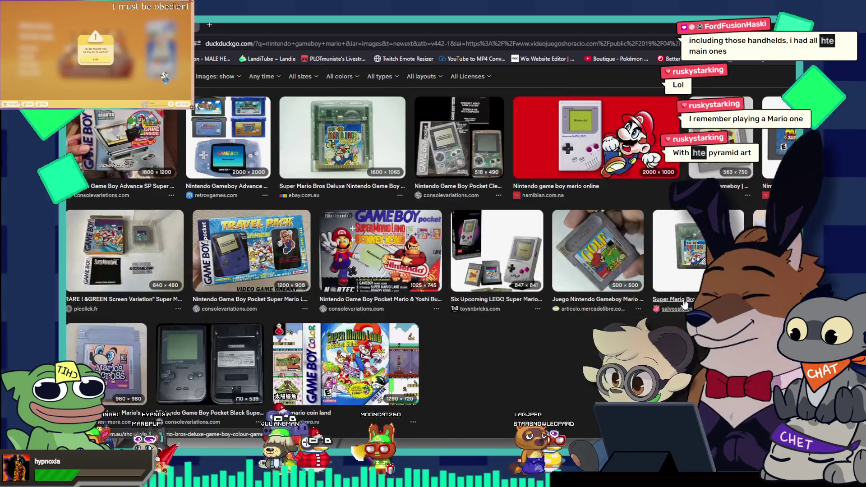
scroll(684, 305, "down", 5)
scroll(684, 305, "down", 5)
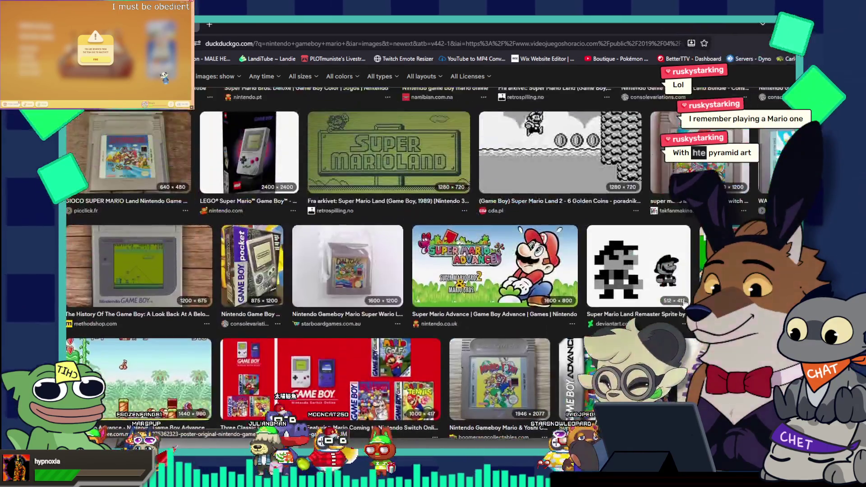
scroll(684, 303, "down", 5)
scroll(684, 303, "down", 5)
scroll(684, 304, "up", 5)
scroll(684, 304, "up", 5)
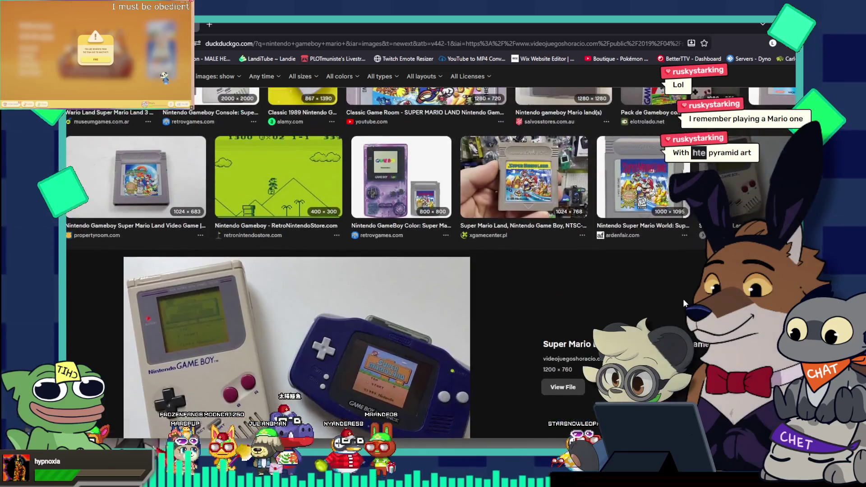
scroll(684, 303, "up", 5)
scroll(685, 304, "up", 5)
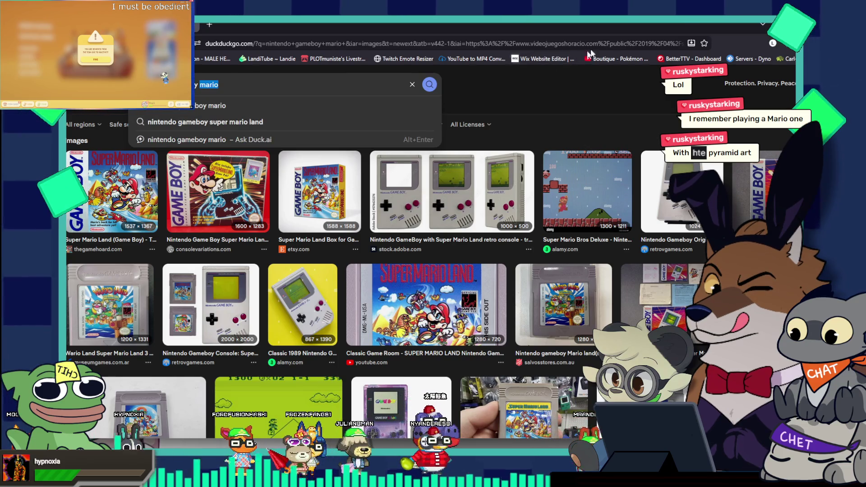
key("alt+Tab")
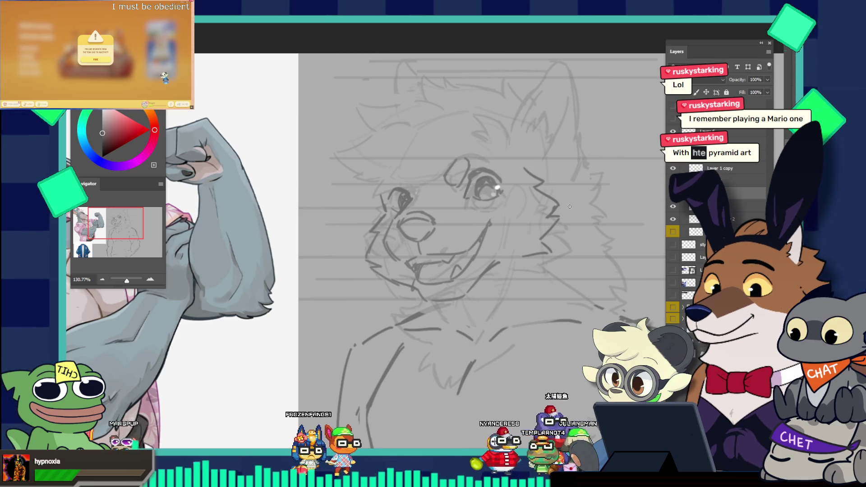
- Select the right cheek fur strokes and nudge them slightly down-right
scroll(571, 203, "down", 2)
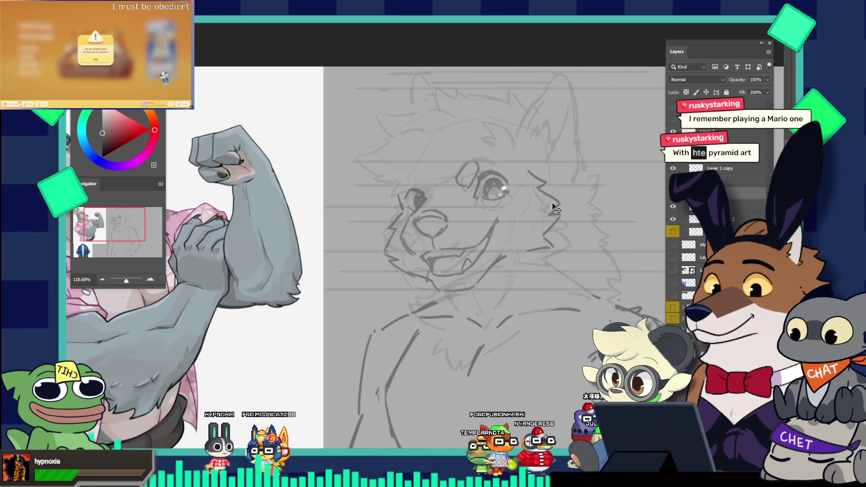
left_click_drag(559, 206, 563, 209)
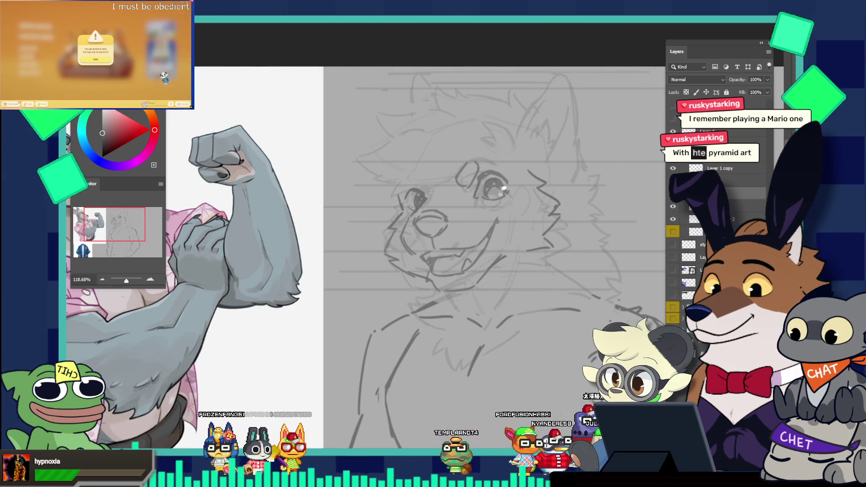
left_click_drag(528, 154, 559, 172)
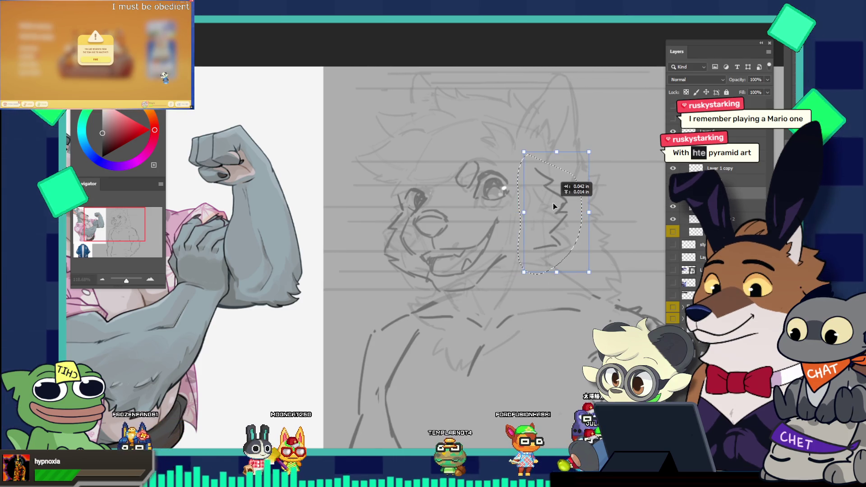
left_click_drag(553, 203, 554, 204)
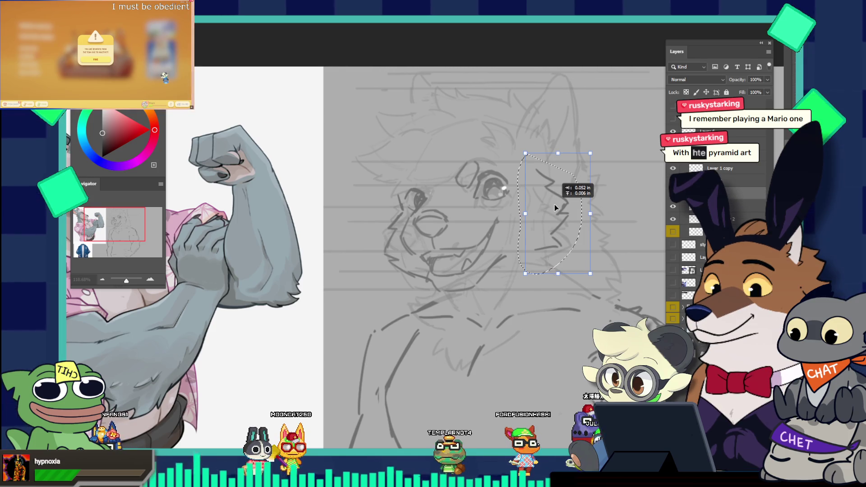
key("l")
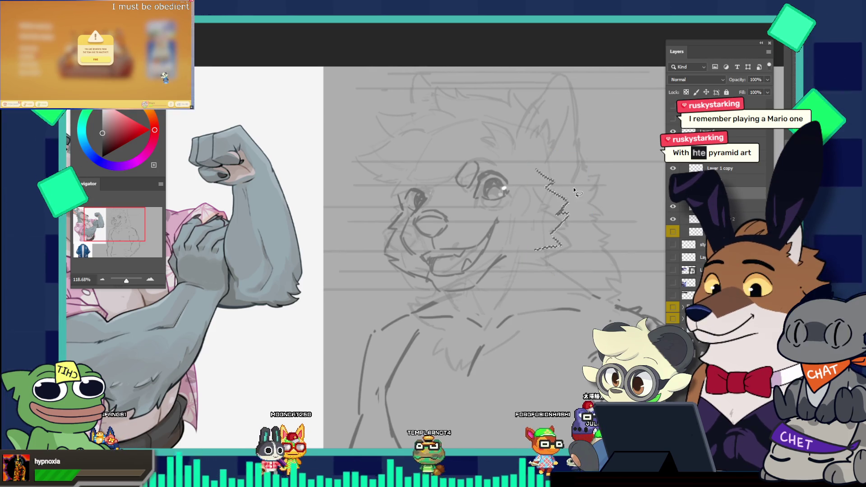
key("ctrl+d")
scroll(572, 188, "down", 2)
scroll(589, 229, "up", 4)
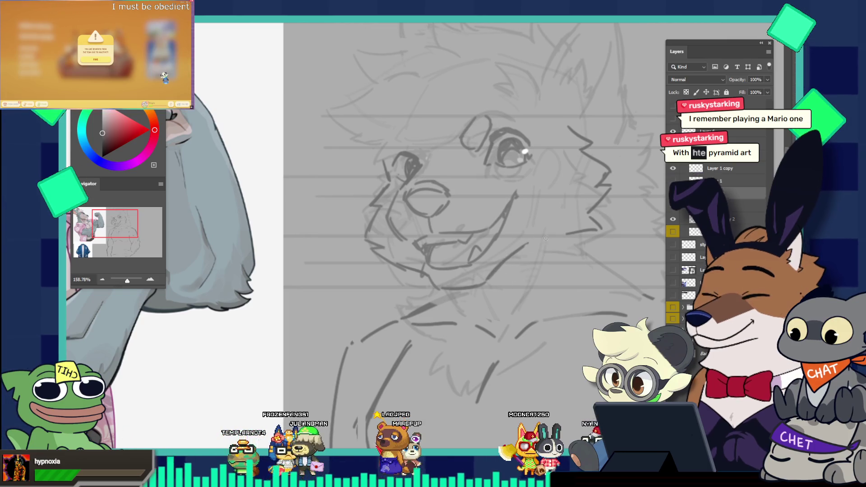
mouse_move(613, 211)
left_mouse_down()
mouse_move(553, 159)
mouse_move(656, 216)
left_mouse_up()
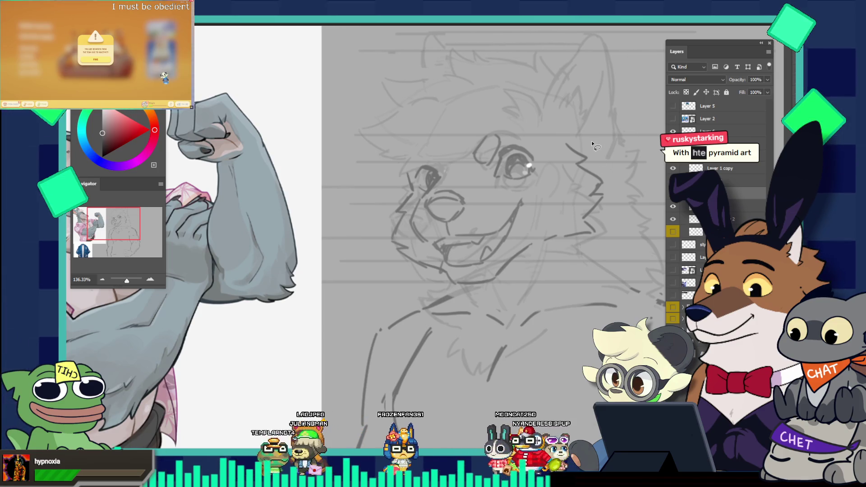
- Lasso the jagged cheek fur and rotate it slightly clockwise
mouse_move(580, 126)
left_mouse_down()
mouse_move(536, 194)
mouse_move(560, 256)
left_mouse_up()
mouse_move(629, 219)
left_mouse_down()
mouse_move(629, 162)
mouse_move(595, 181)
left_mouse_up()
key("ctrl+t")
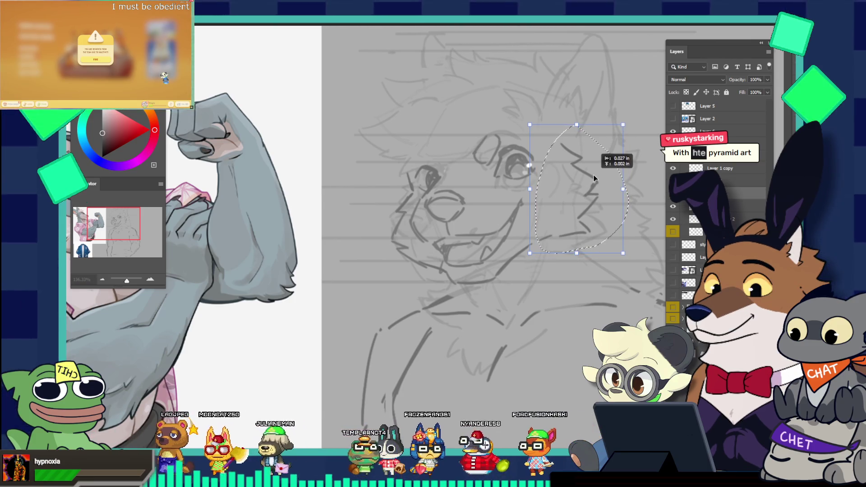
left_click_drag(633, 155, 642, 141)
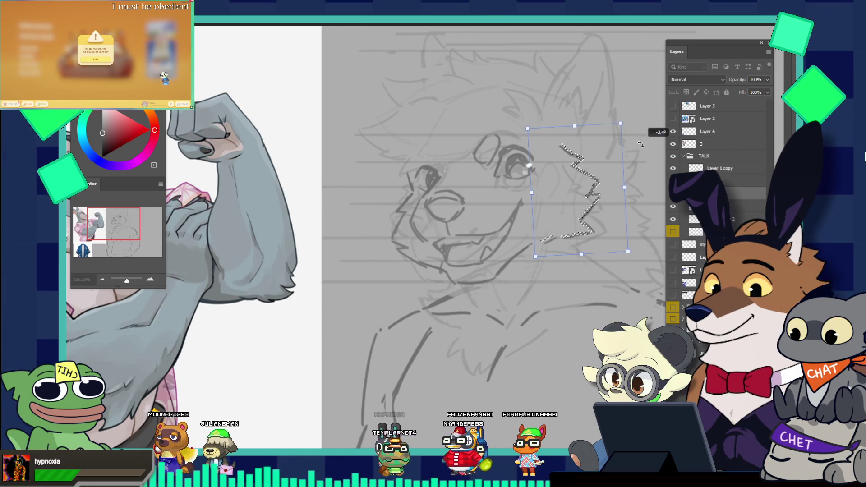
key("Return")
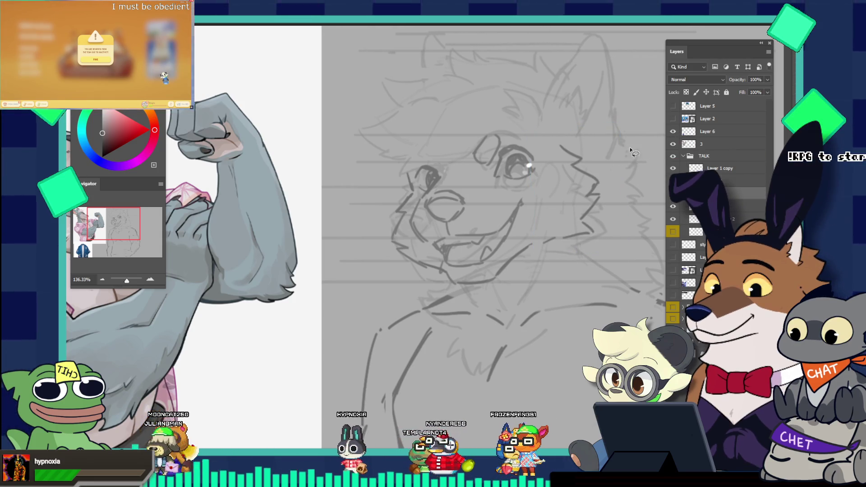
scroll(629, 146, "down", 5)
scroll(650, 172, "up", 1)
scroll(632, 189, "up", 1)
scroll(609, 207, "down", 3)
scroll(609, 208, "up", 2)
scroll(610, 212, "up", 2)
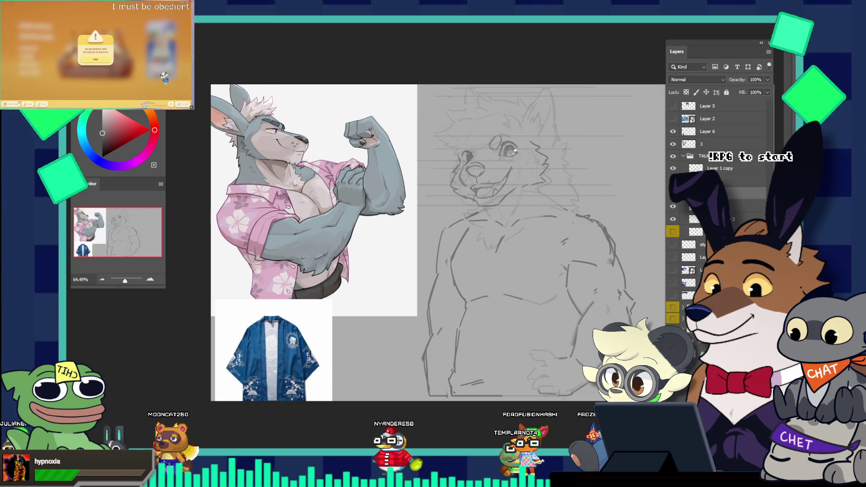
scroll(587, 306, "up", 2)
scroll(605, 321, "down", 1)
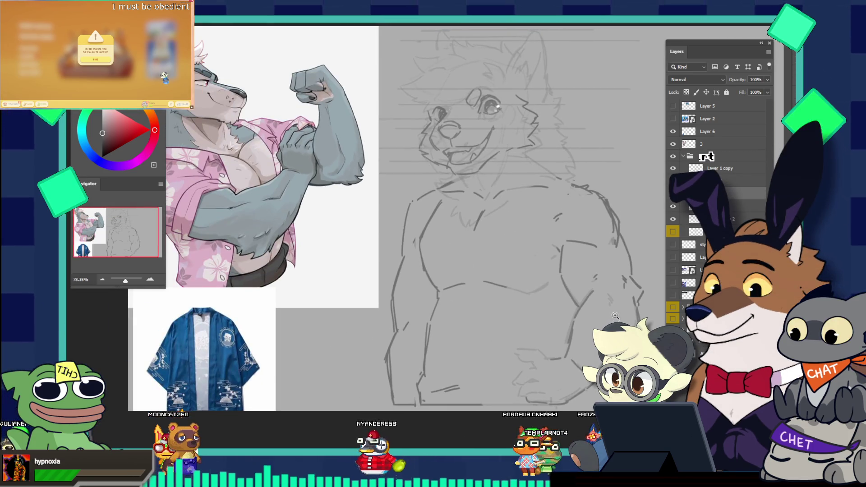
- Delete the faint guide-line layer, then make Layer 1 copy active with a larger brush
scroll(615, 316, "up", 1)
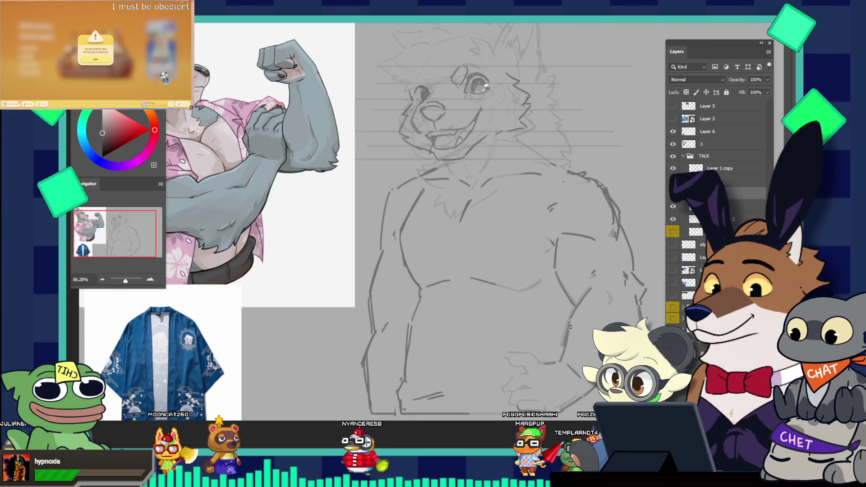
left_click(676, 211)
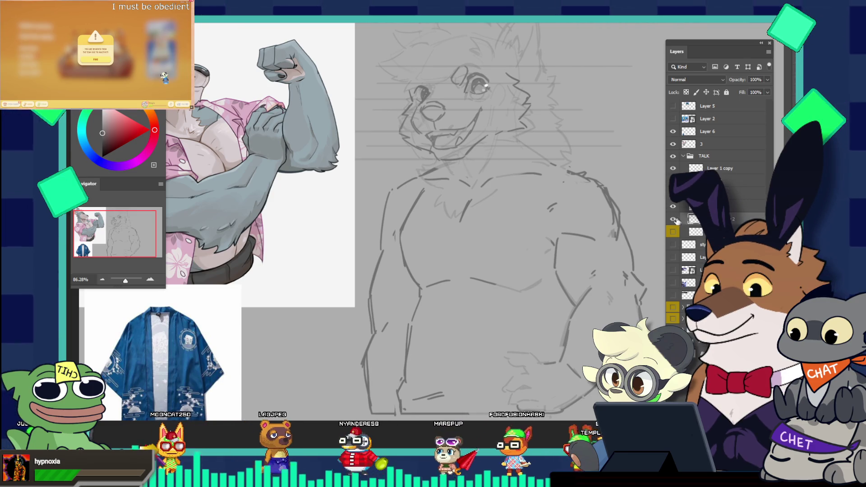
left_click(677, 211)
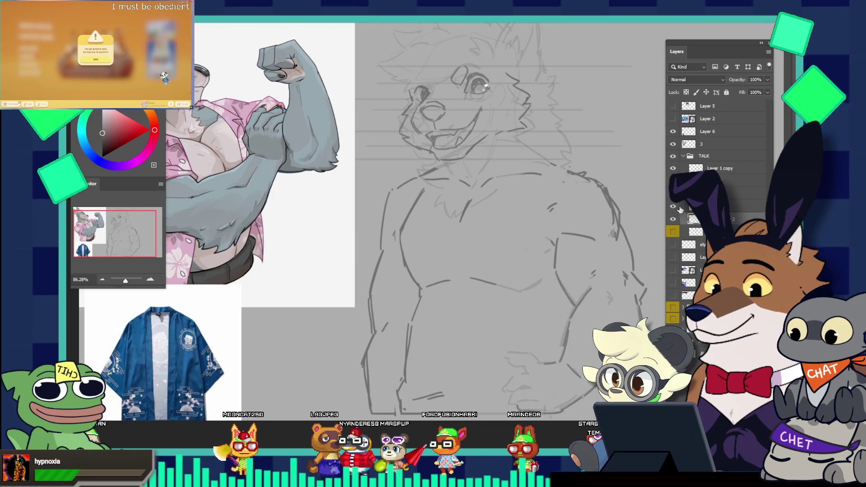
key("Delete")
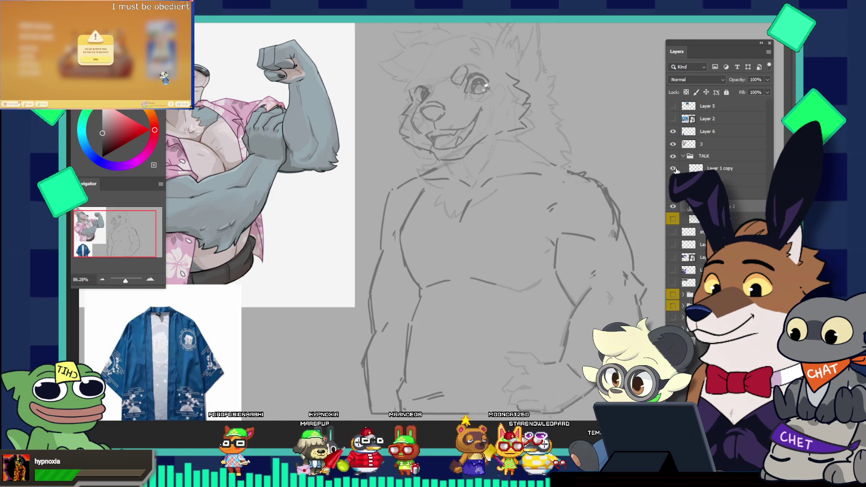
left_click(698, 168)
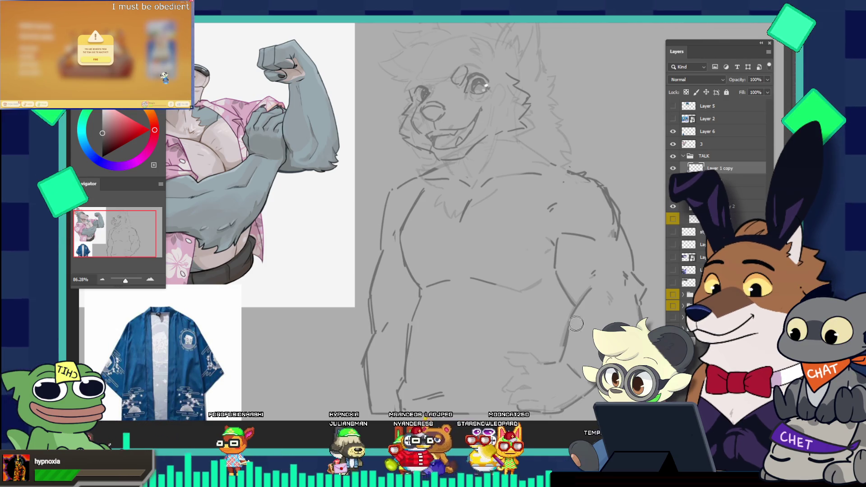
key("e")
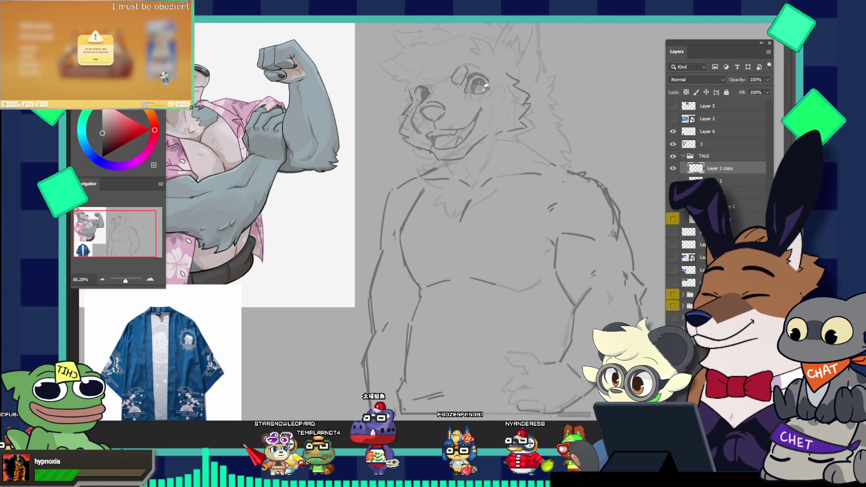
scroll(594, 261, "down", 5)
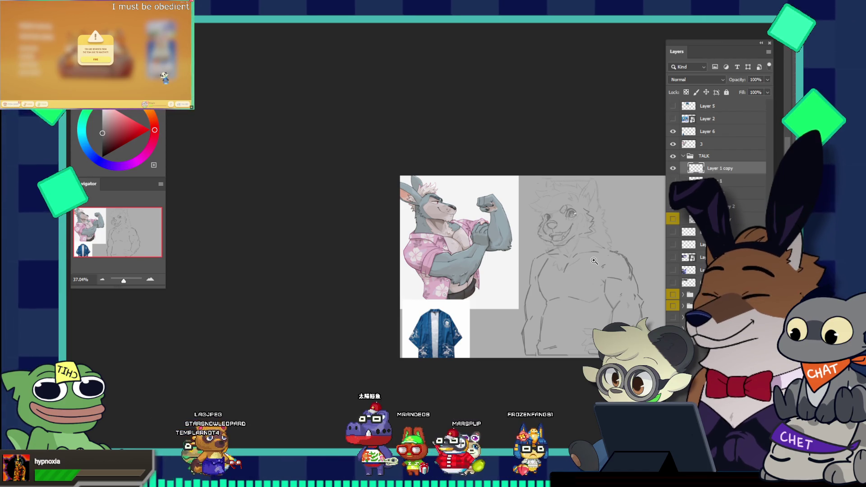
- On the layer beneath Layer 1 copy, lasso the dog's forehead and ears
mouse_move(578, 219)
left_mouse_down()
mouse_move(623, 263)
mouse_move(628, 243)
left_mouse_up()
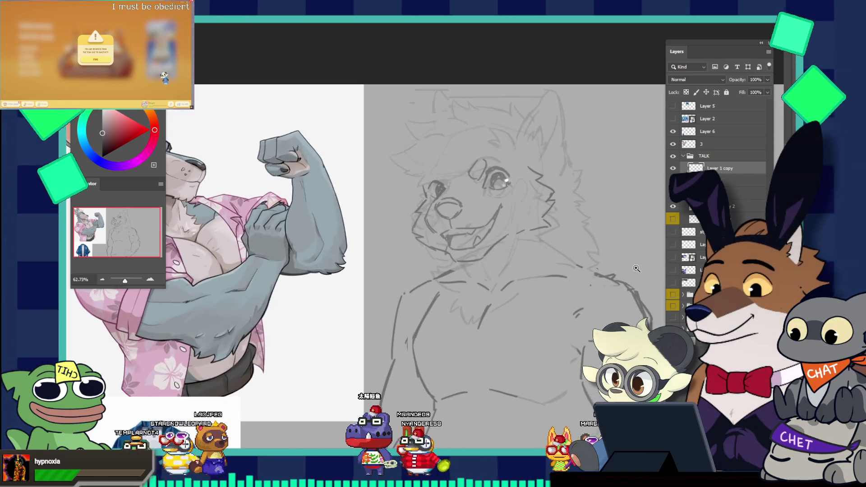
left_click_drag(614, 204, 546, 206)
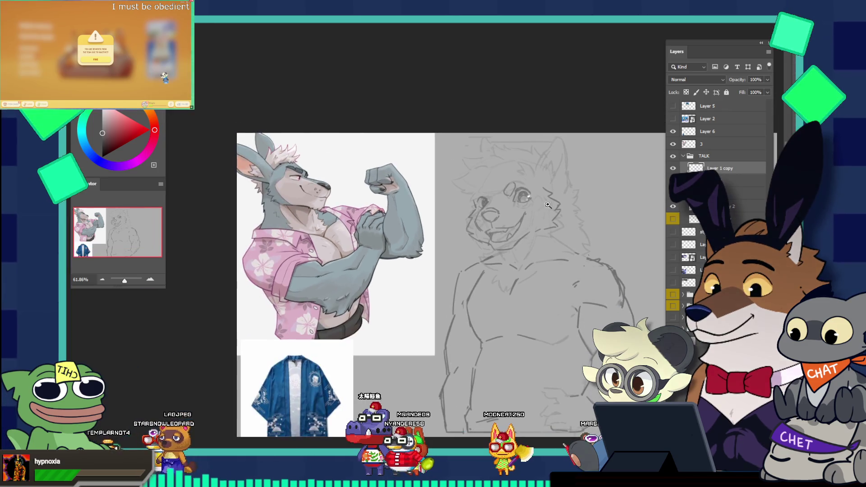
left_click_drag(551, 177, 566, 195)
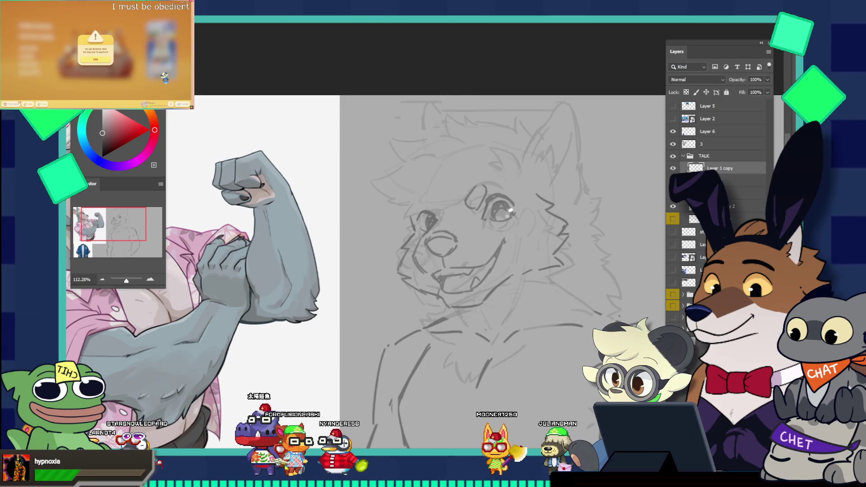
left_click(745, 193)
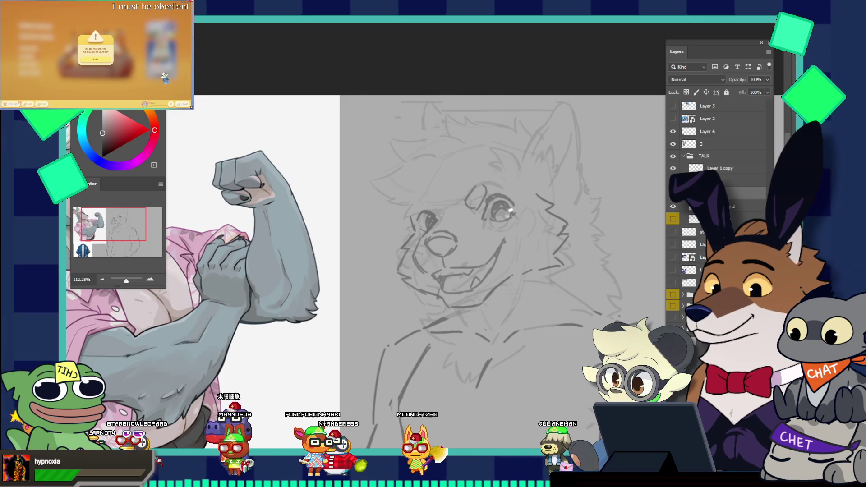
left_click_drag(413, 94, 370, 205)
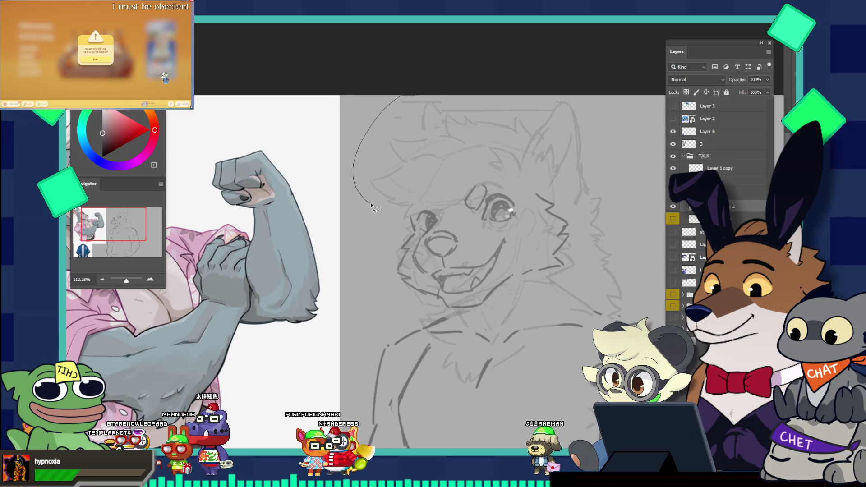
mouse_move(418, 219)
left_mouse_down()
mouse_move(527, 182)
mouse_move(587, 221)
mouse_move(584, 100)
left_mouse_up()
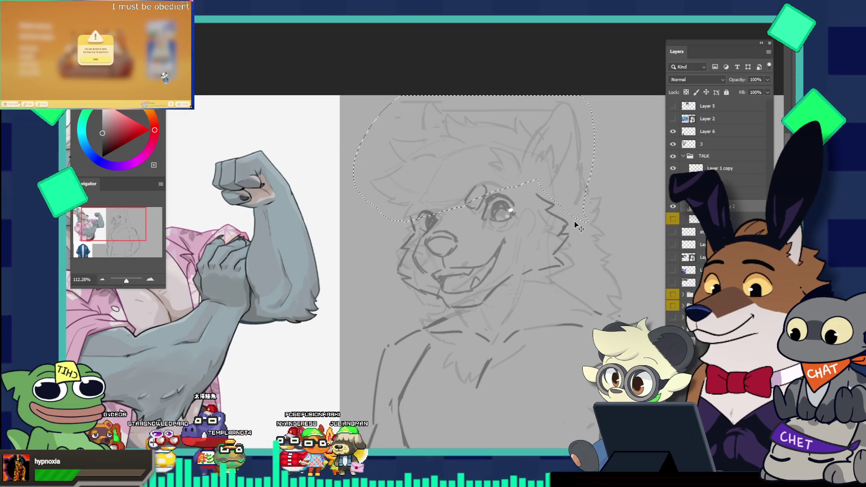
- Copy the head top to a new layer, rotate it about -4.7°, and hide the original ear layer
key("ctrl+j")
key("ctrl+t")
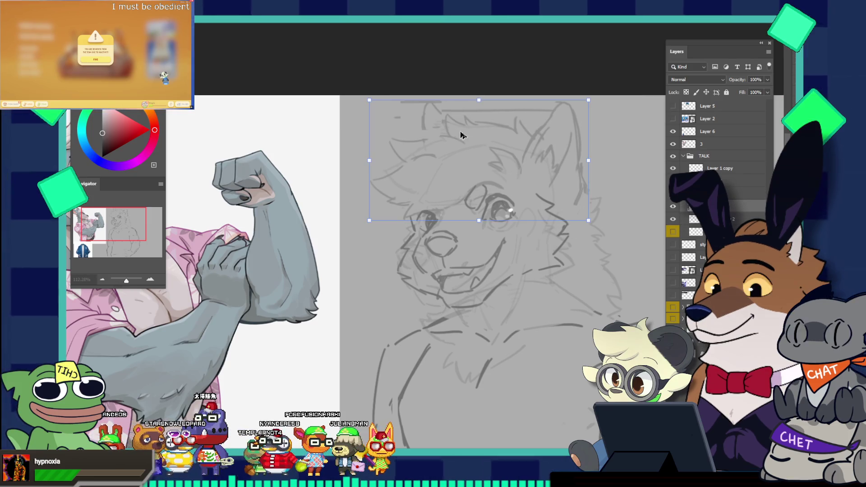
left_click_drag(456, 131, 432, 123)
left_click_drag(558, 128, 559, 131)
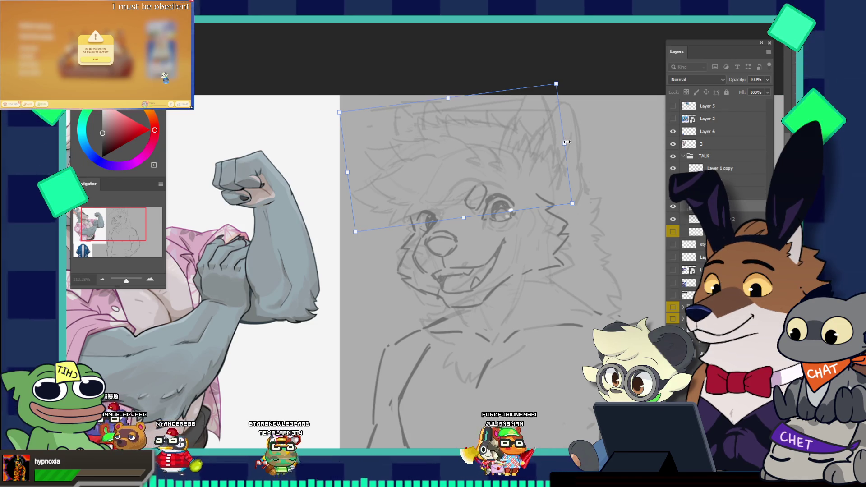
mouse_move(567, 142)
left_mouse_down()
mouse_move(604, 111)
mouse_move(600, 104)
left_mouse_up()
left_click_drag(488, 173, 494, 171)
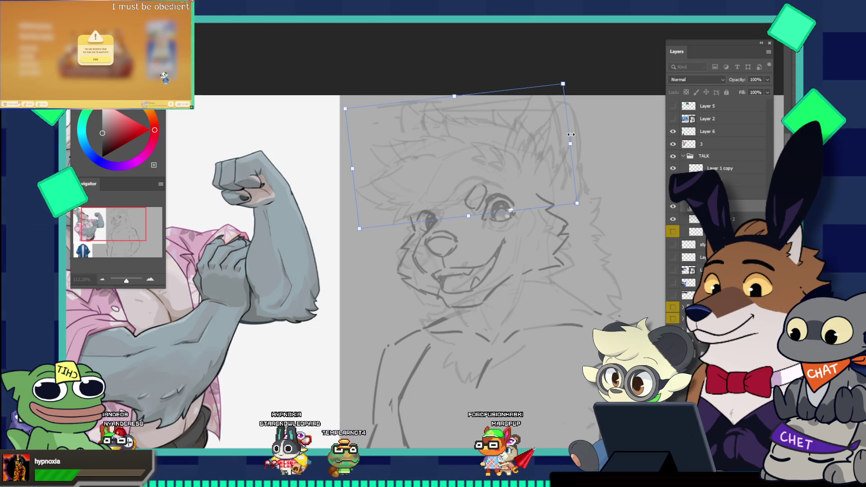
key("Return")
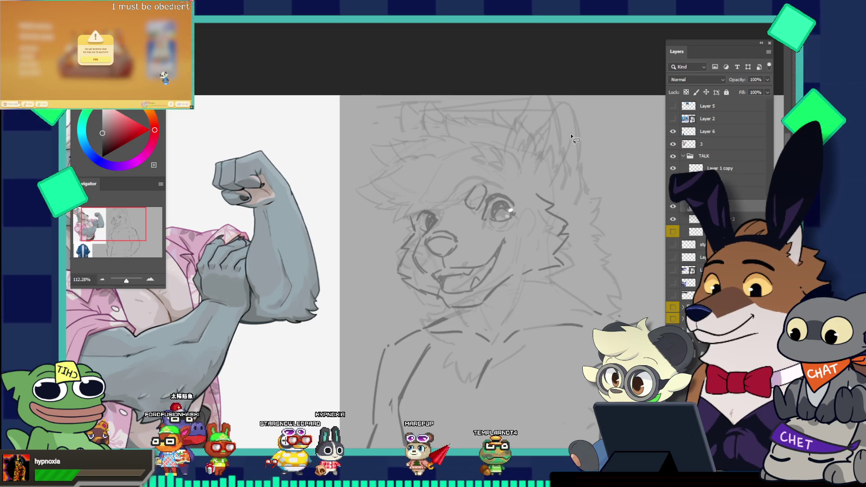
left_click(673, 220)
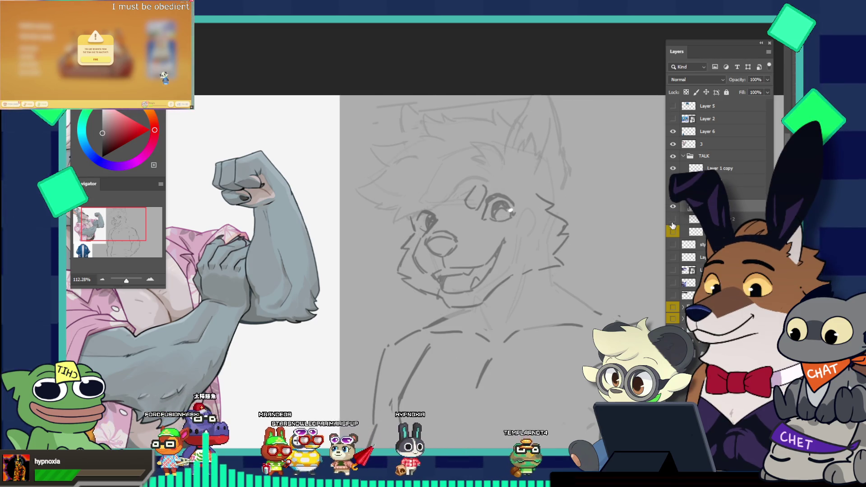
- Show the hidden extra head sketch layer and zoom to about 182% on the dog's face
scroll(509, 203, "down", 3)
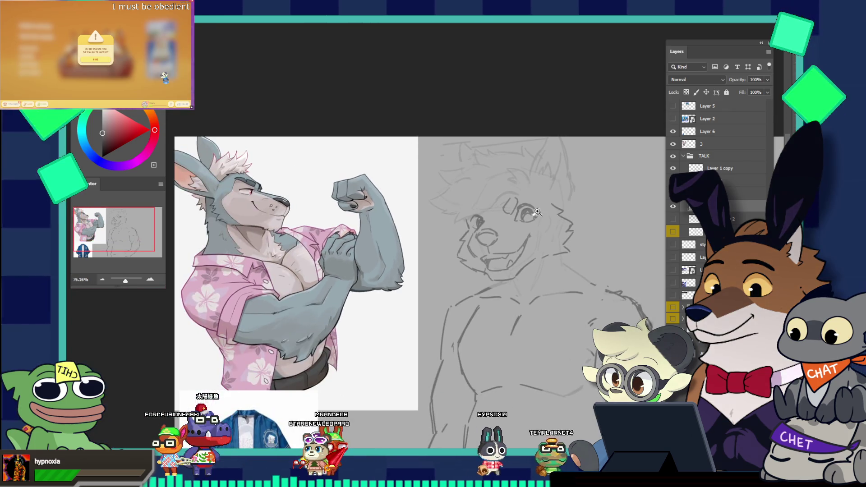
scroll(509, 203, "up", 3)
scroll(509, 203, "up", 2)
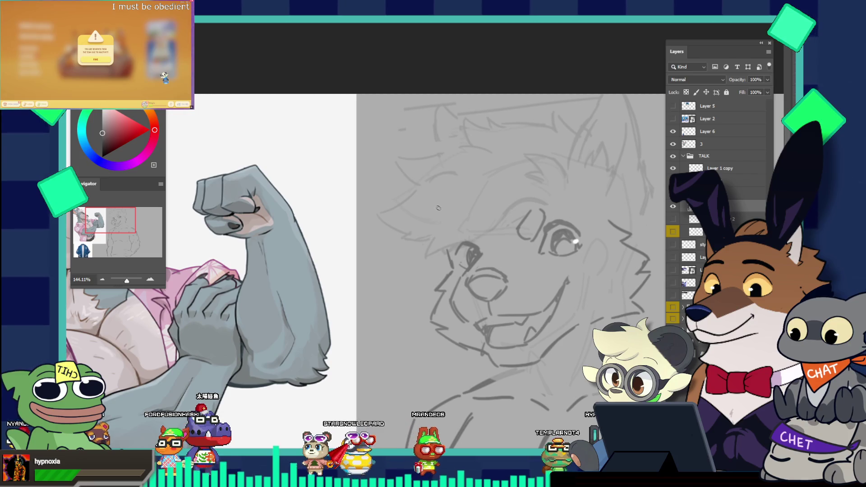
key("v")
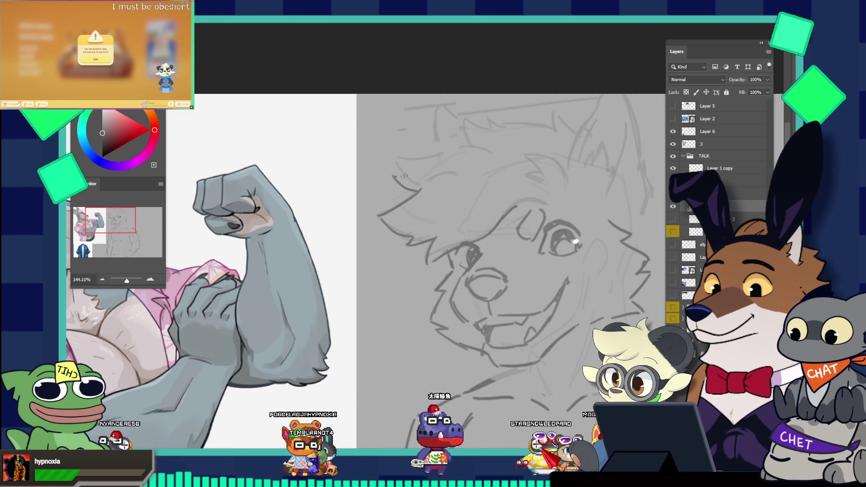
left_click_drag(499, 146, 458, 103)
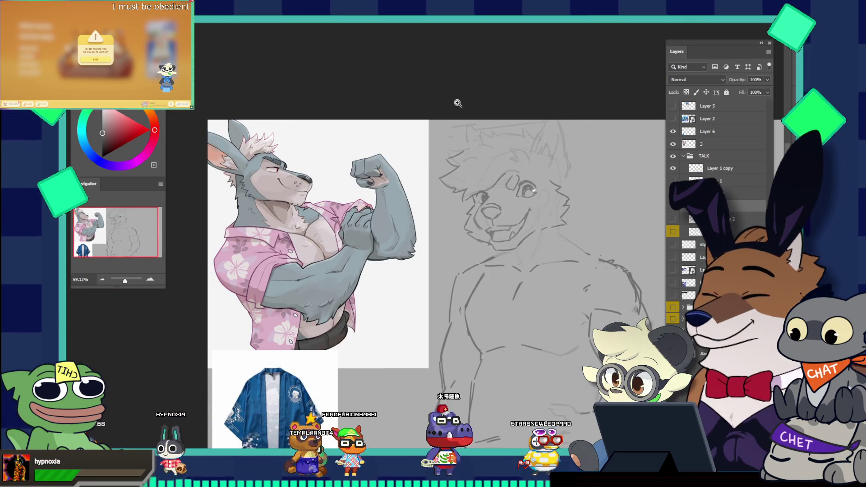
left_click(673, 219)
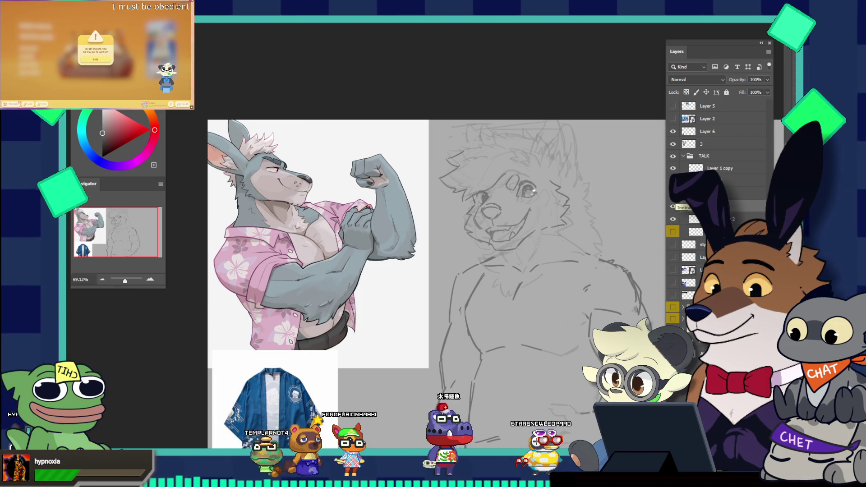
mouse_move(539, 177)
left_mouse_down()
mouse_move(573, 218)
mouse_move(518, 183)
left_mouse_up()
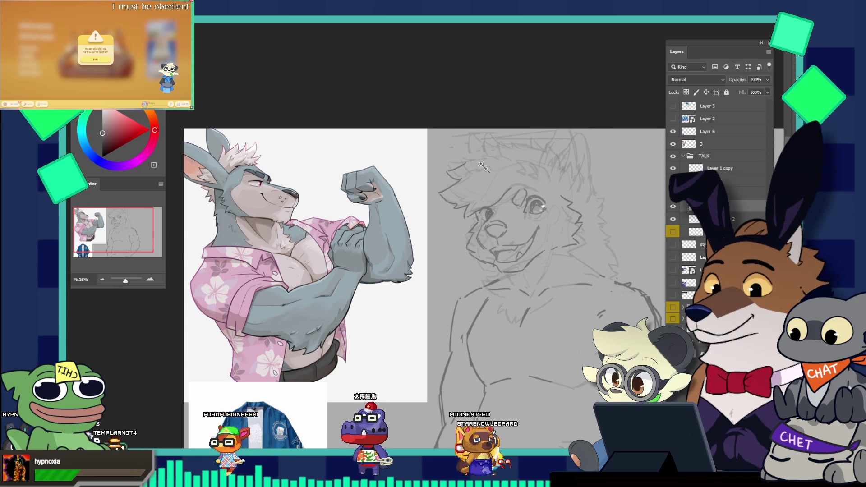
left_click(517, 181)
key("z")
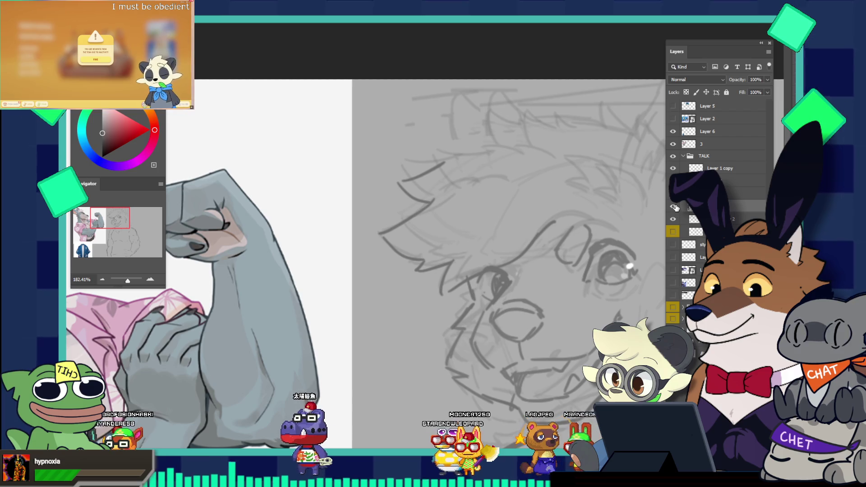
- With a much smaller brush, draw a pencil line along the left side of the dog's head
key("b")
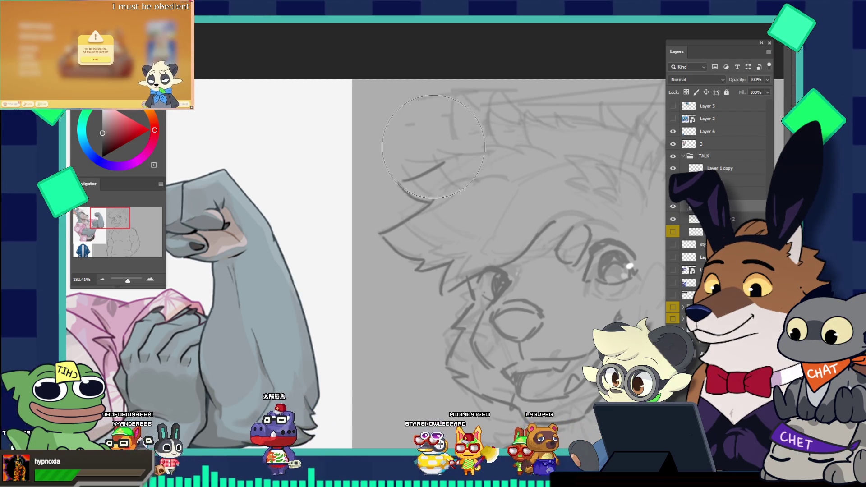
key("bracketleft")
key("bracketleft")
key("bracketleft")
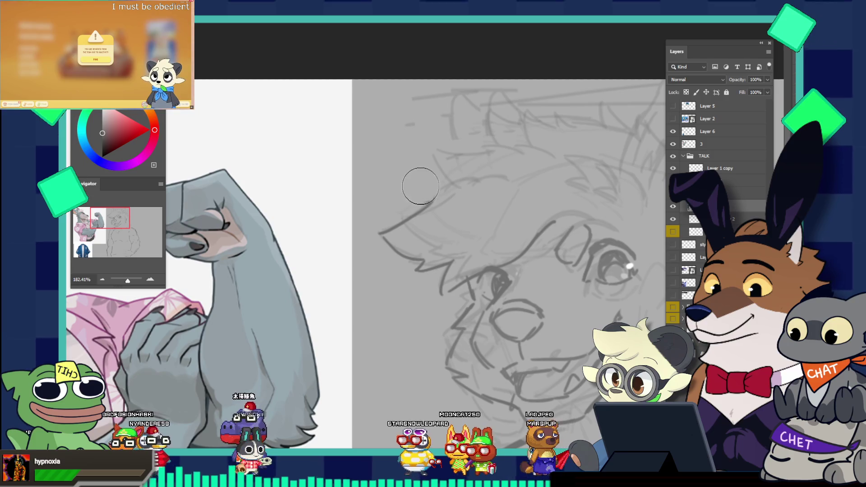
key("z")
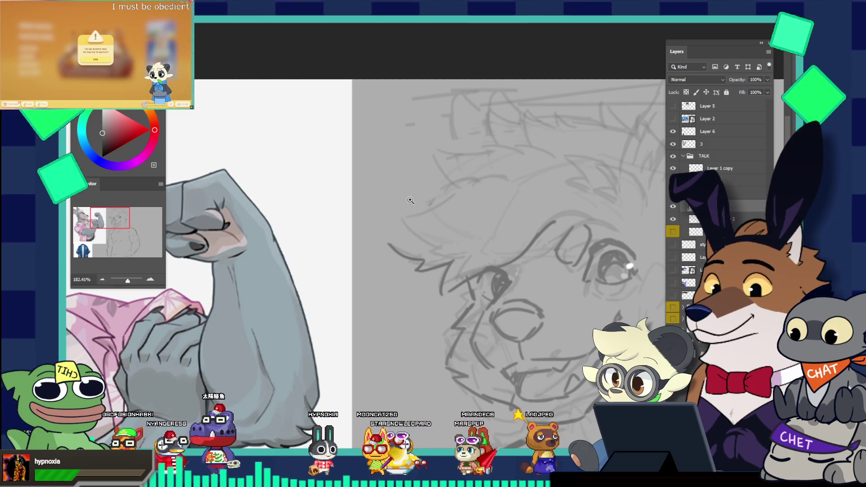
key("b")
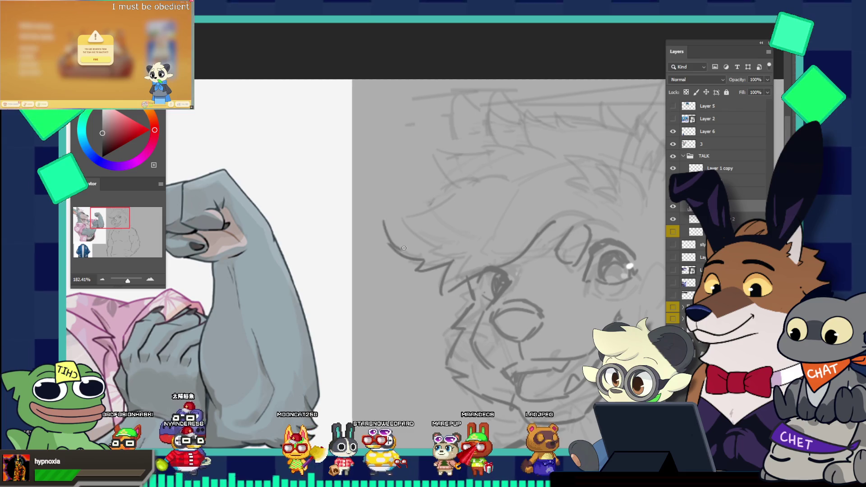
left_click_drag(384, 218, 423, 219)
key("ctrl+z")
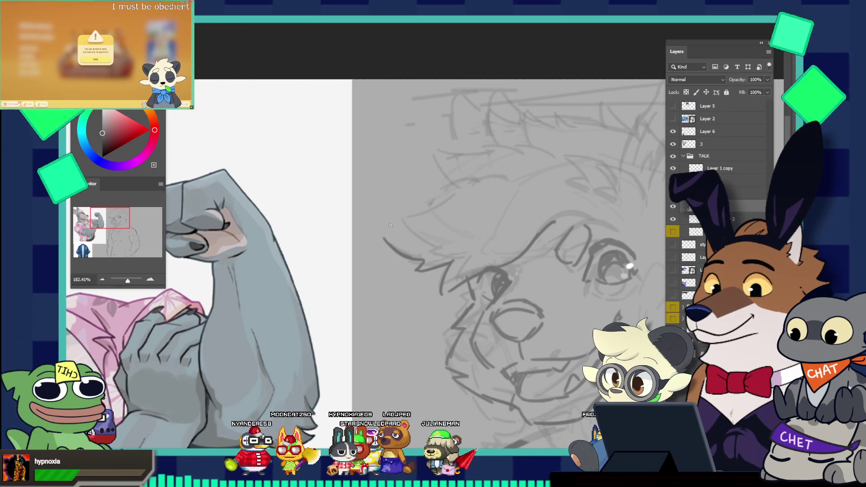
mouse_move(386, 230)
left_mouse_down()
mouse_move(465, 184)
mouse_move(419, 203)
left_mouse_up()
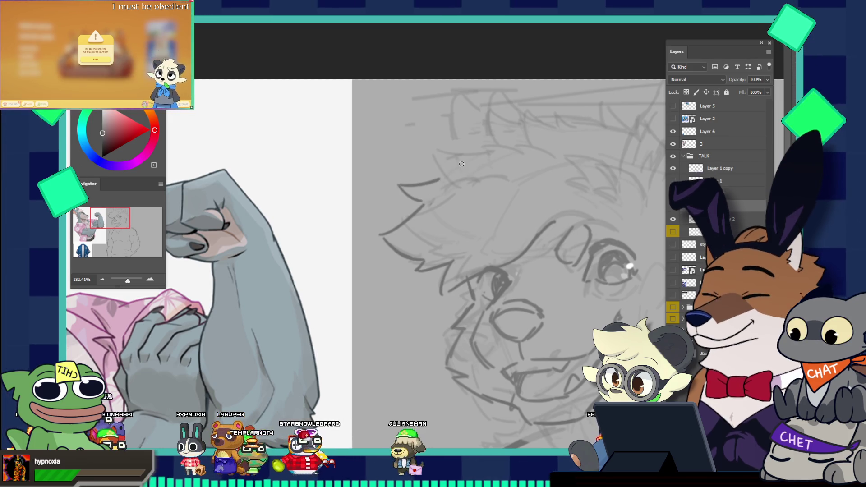
left_click_drag(462, 164, 438, 94)
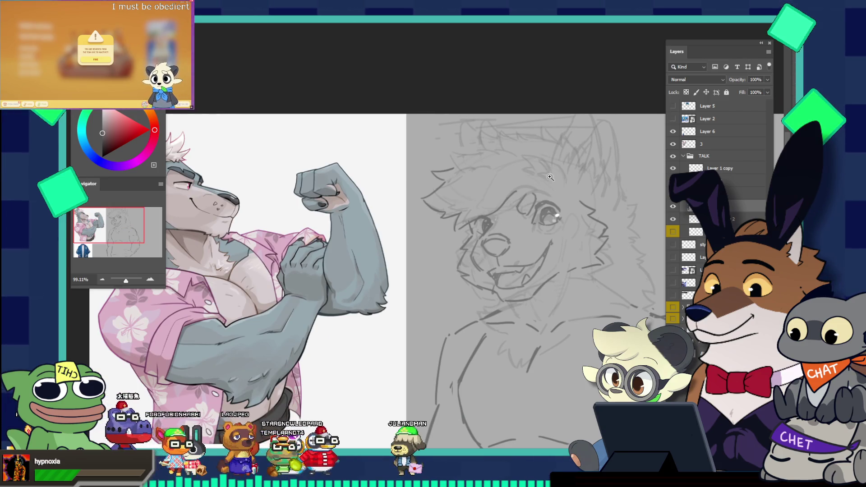
- Zoom in on the head and sketch new curved strokes along the dog's right ear
left_click_drag(505, 148, 542, 154)
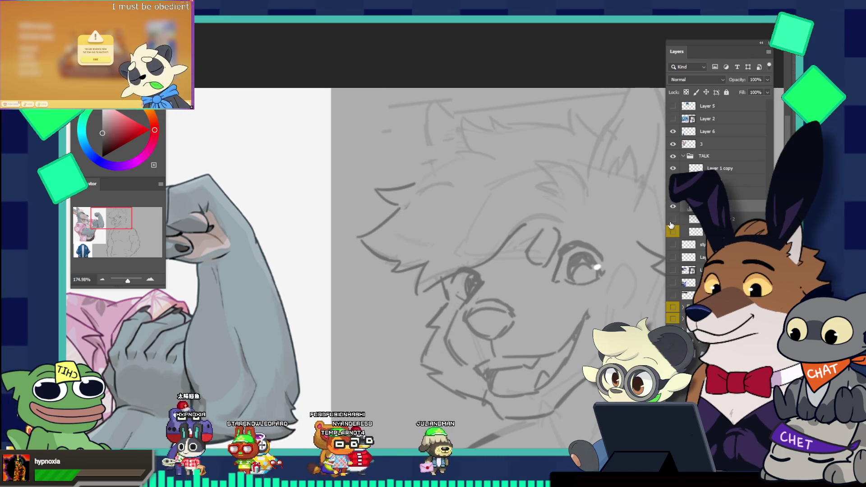
key("ctrl+0")
left_click_drag(586, 221, 654, 221)
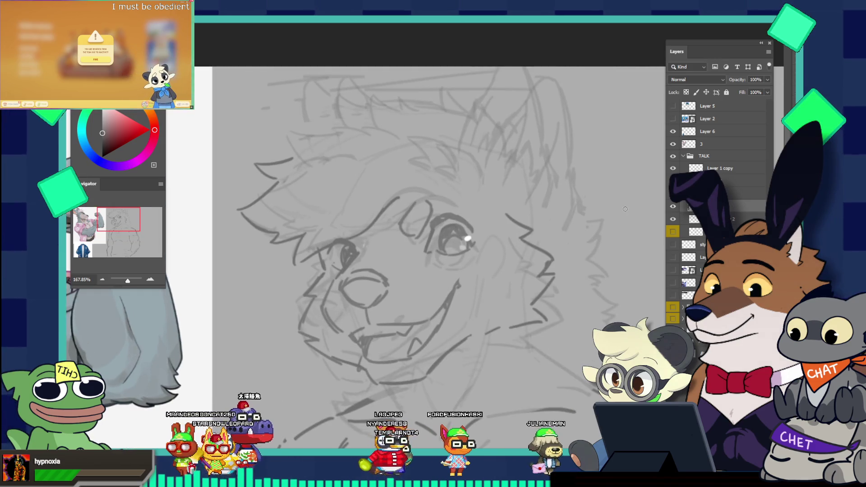
left_click_drag(550, 165, 583, 195)
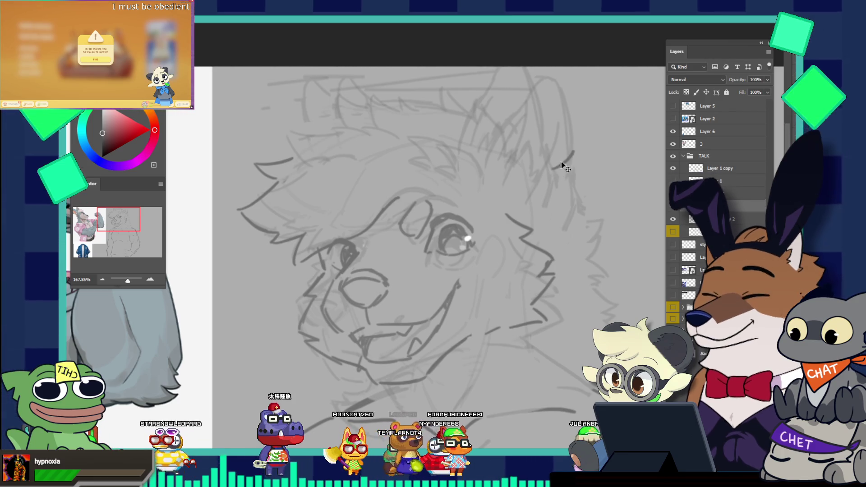
left_click_drag(548, 157, 581, 152)
left_click_drag(575, 182, 578, 193)
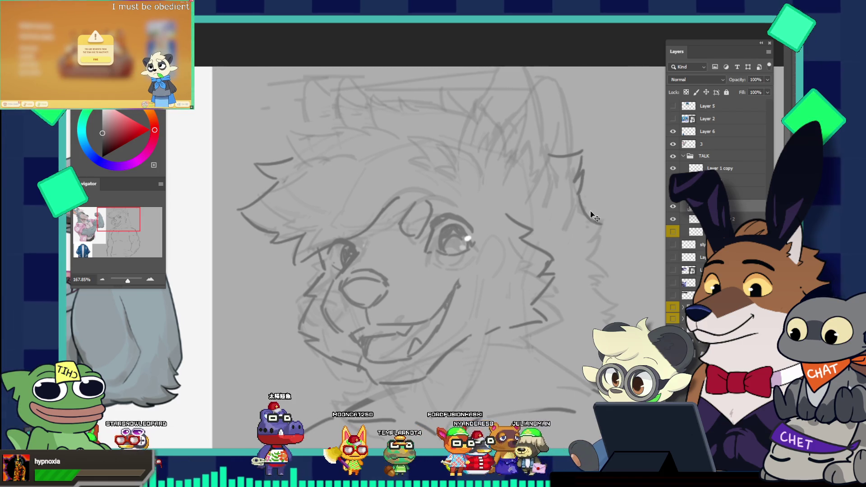
mouse_move(586, 200)
left_mouse_down()
mouse_move(604, 201)
mouse_move(601, 229)
left_mouse_up()
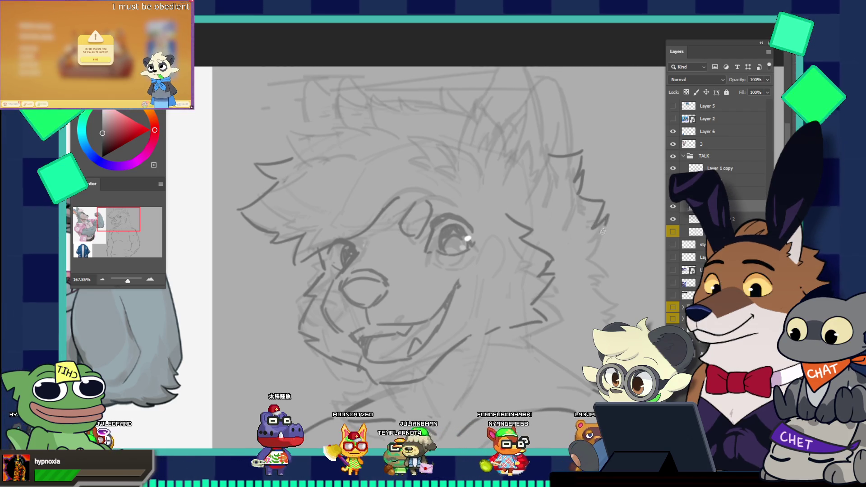
- Redraw the line down from the ear tip and add a curved fur tuft below the ear
key("ctrl+z")
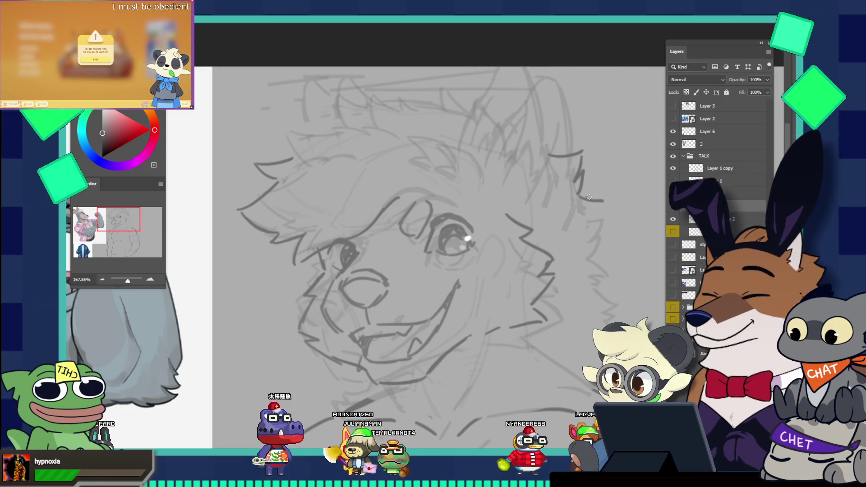
left_click_drag(604, 204, 601, 226)
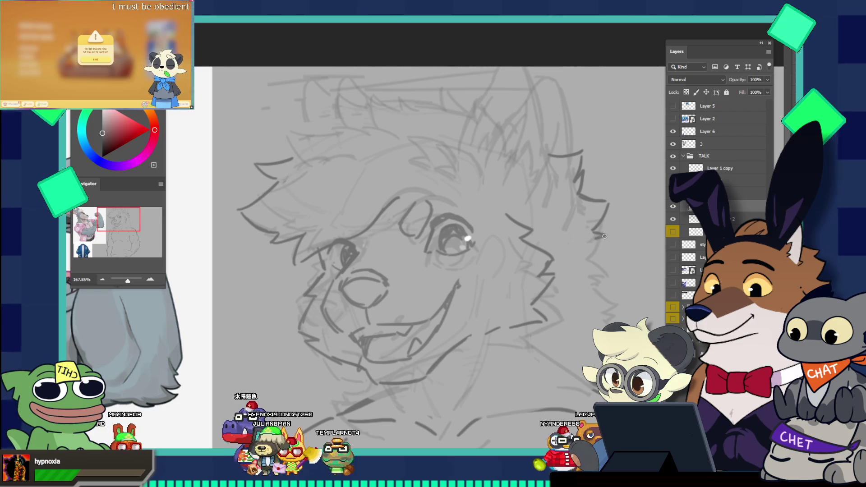
left_click_drag(602, 246, 620, 270)
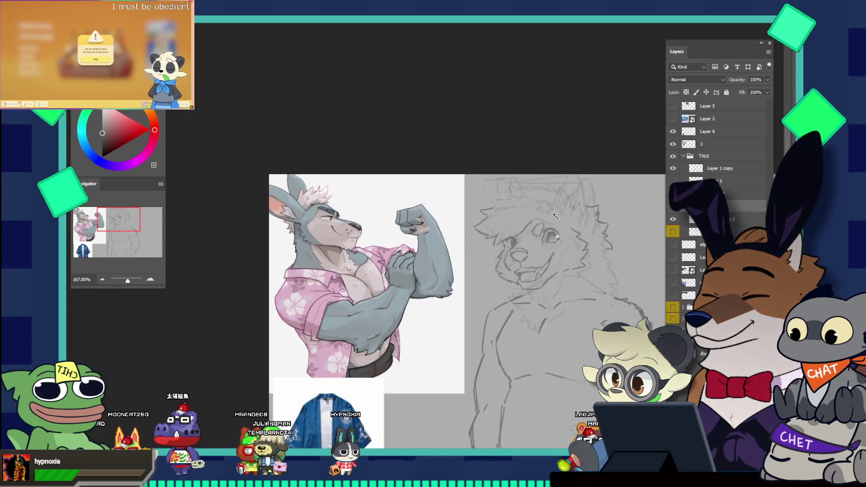
mouse_move(603, 271)
left_mouse_down()
mouse_move(545, 201)
mouse_move(560, 201)
mouse_move(498, 258)
mouse_move(640, 291)
left_mouse_up()
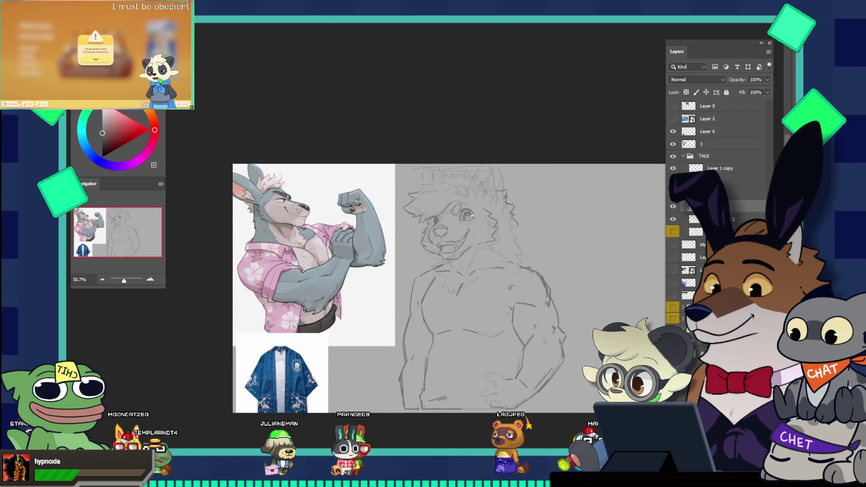
key("ctrl+Tab")
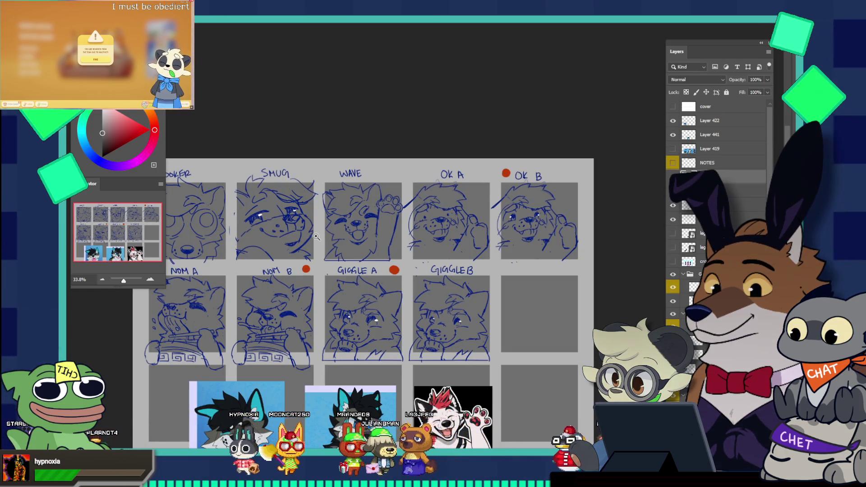
- Zoom out on the expression sheet and hide the OK A face sketch layer
scroll(317, 237, "down", 1)
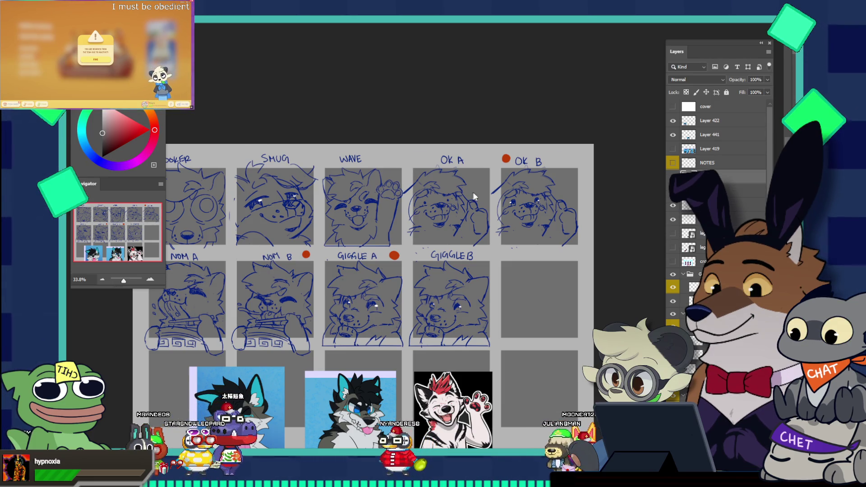
mouse_move(566, 235)
left_mouse_down()
mouse_move(404, 226)
mouse_move(485, 205)
left_mouse_up()
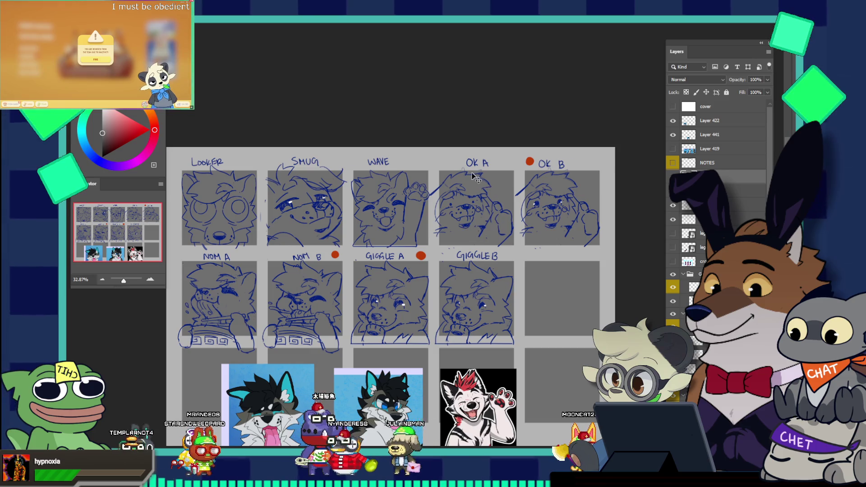
left_click_drag(451, 178, 454, 187)
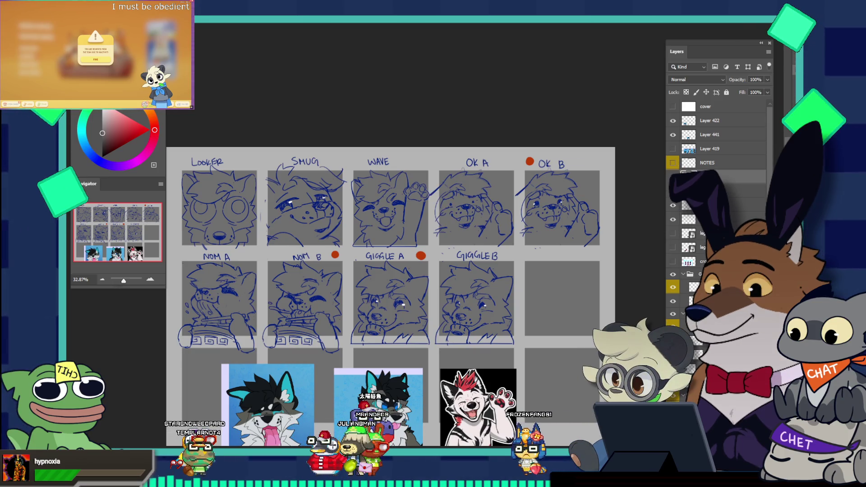
key("ctrl+z")
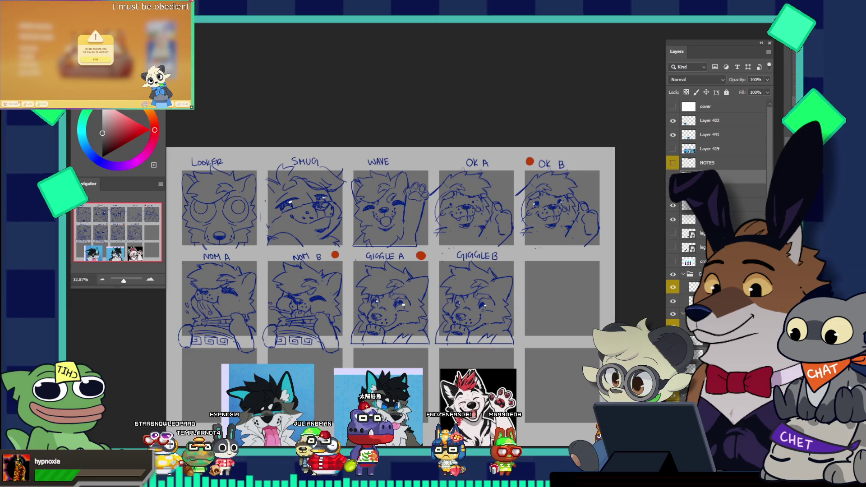
left_click(673, 328)
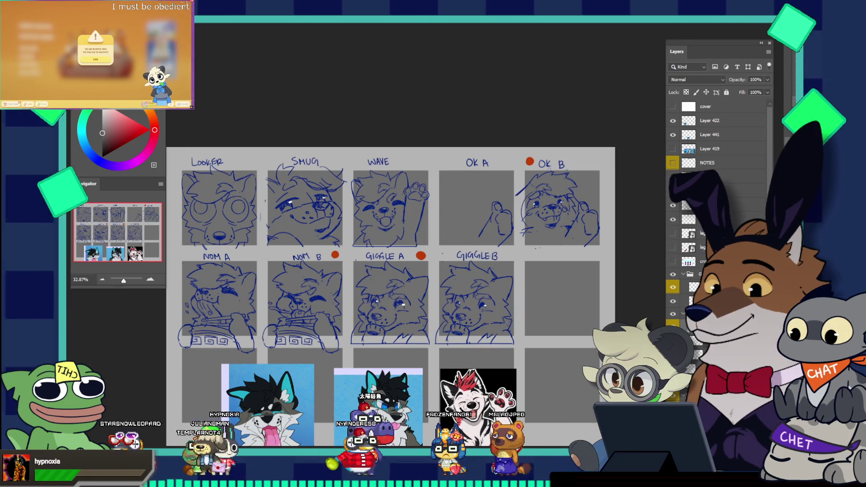
- Hide the OK A hand sketch and the GIGGLE B drawing layers
left_click(673, 315)
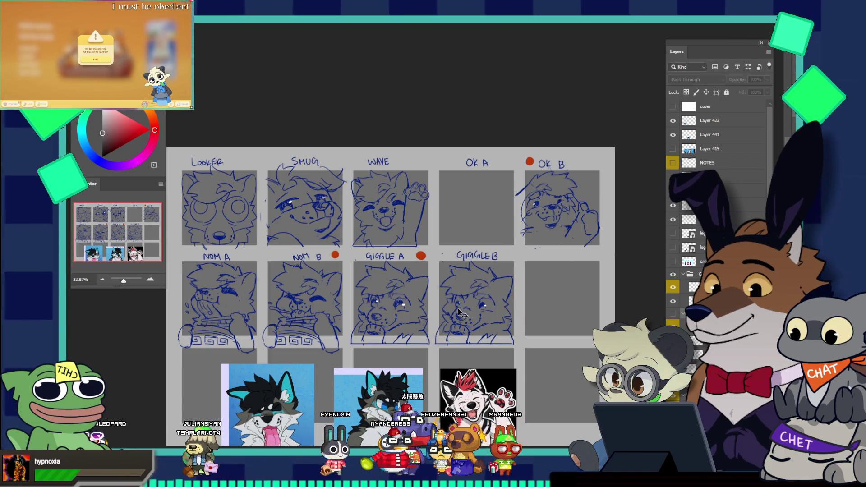
left_click(453, 269, "ctrl")
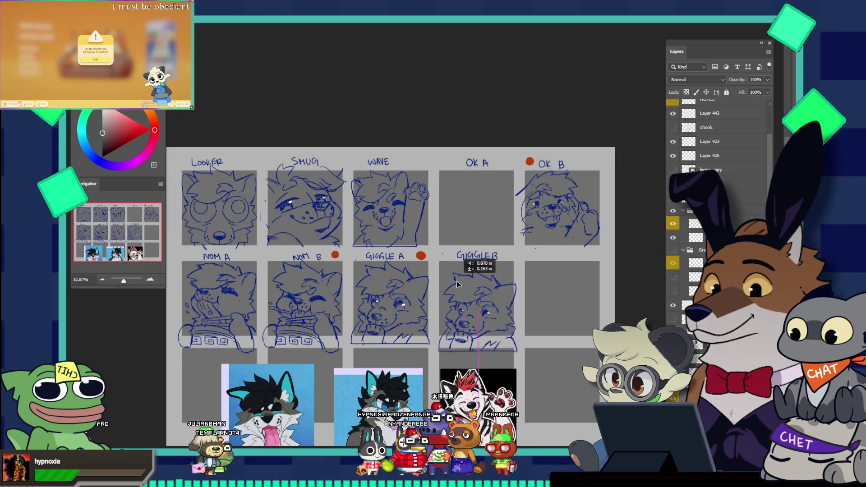
scroll(717, 203, "down", 2)
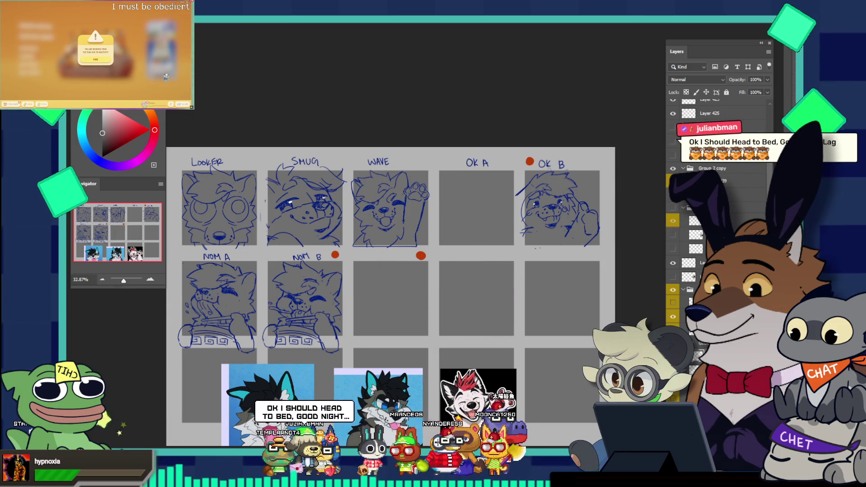
scroll(673, 291, "down", 2)
left_click(674, 300)
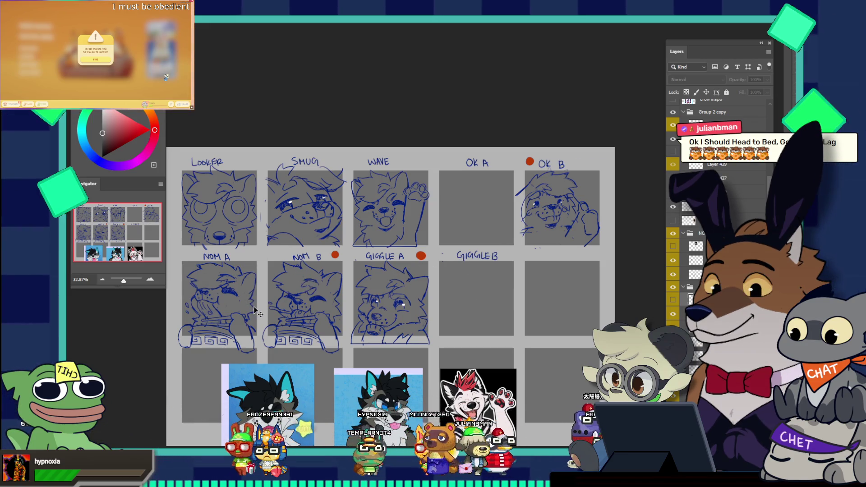
- Delete the NOM A sketch and its label, leaving that grid cell empty
left_click_drag(255, 311, 256, 315)
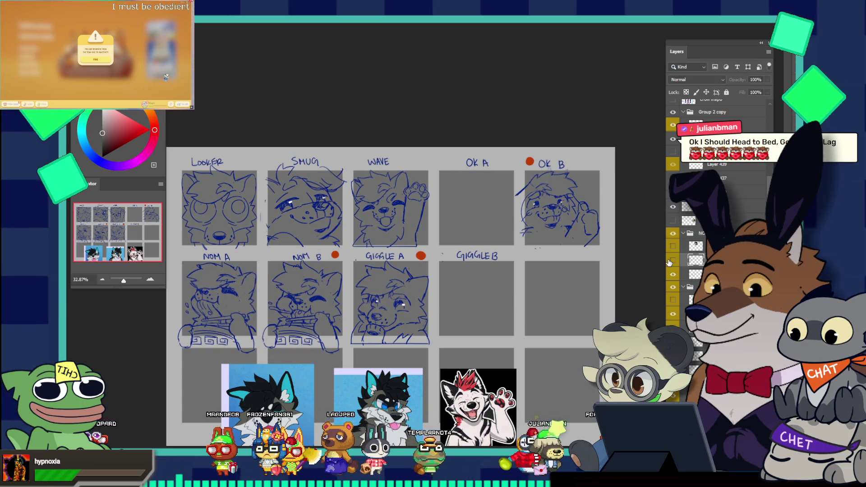
key("Delete")
scroll(410, 261, "down", 2)
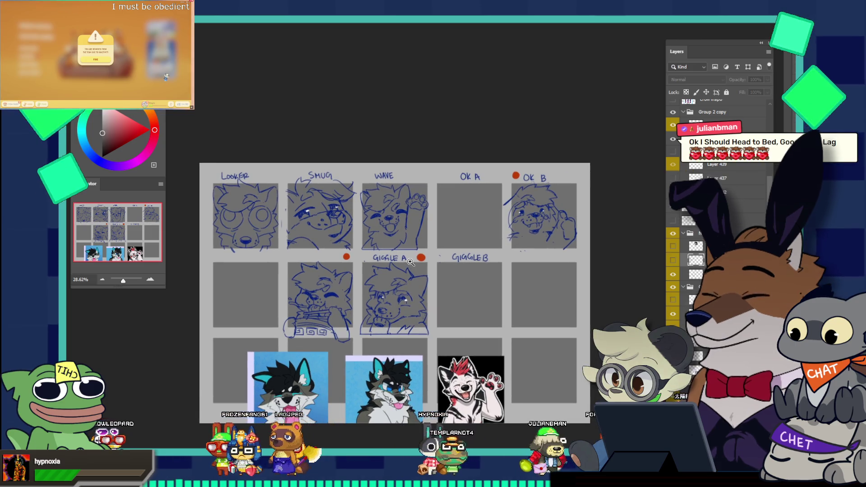
scroll(399, 247, "down", 1)
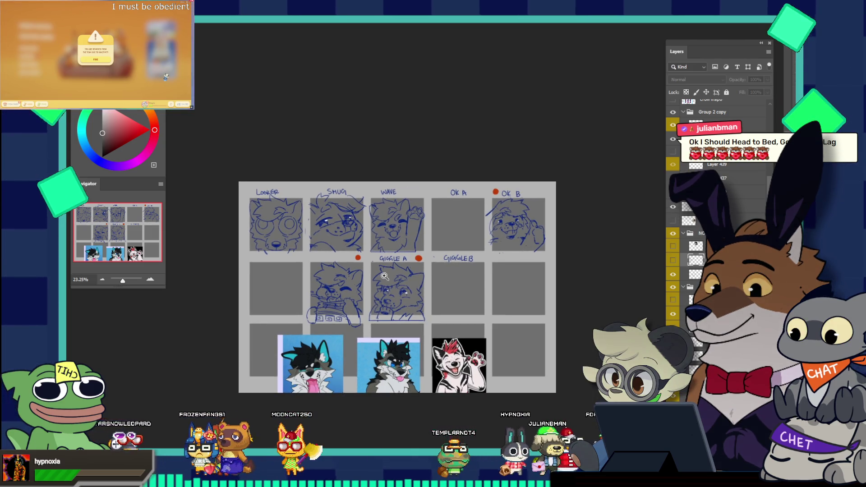
scroll(384, 276, "up", 3)
mouse_move(614, 236)
left_mouse_down()
mouse_move(628, 246)
mouse_move(614, 229)
left_mouse_up()
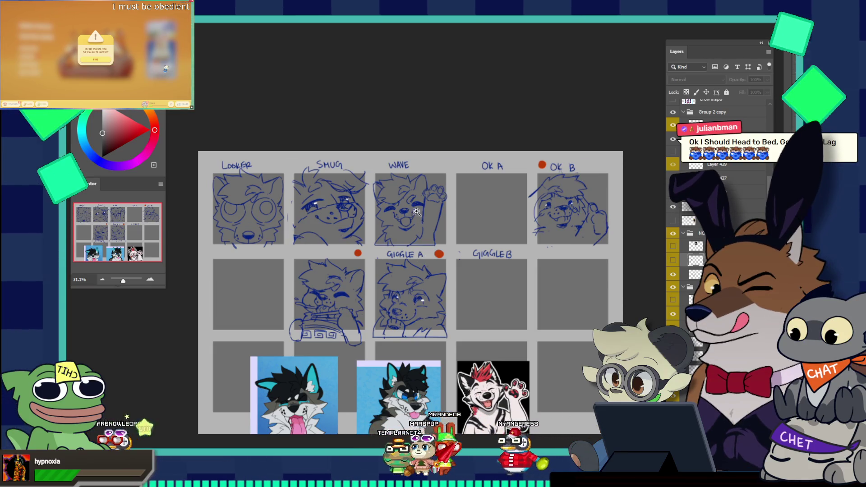
left_click(265, 23)
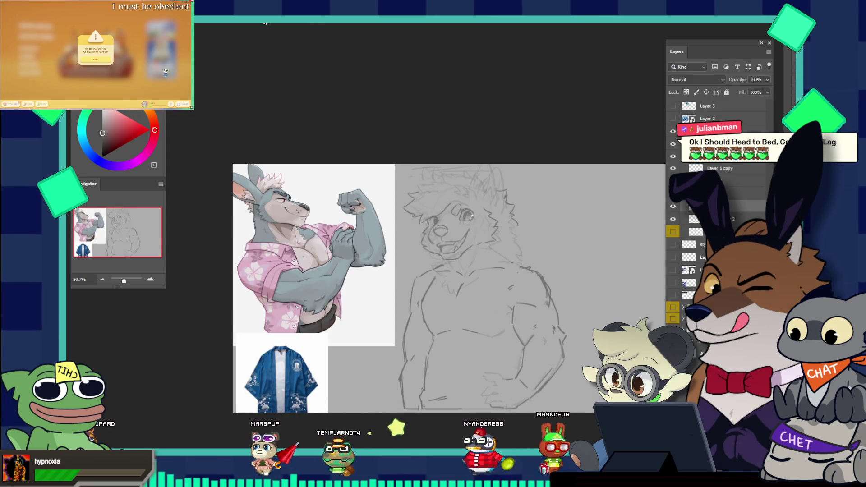
- In the red panda reference document, zoom to the sketch and briefly toggle the grey wolf artwork
left_click(396, 24)
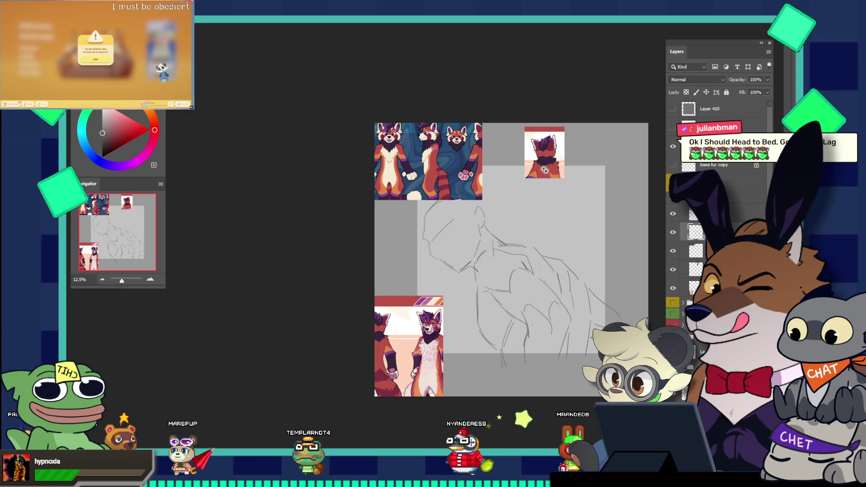
left_click(547, 239)
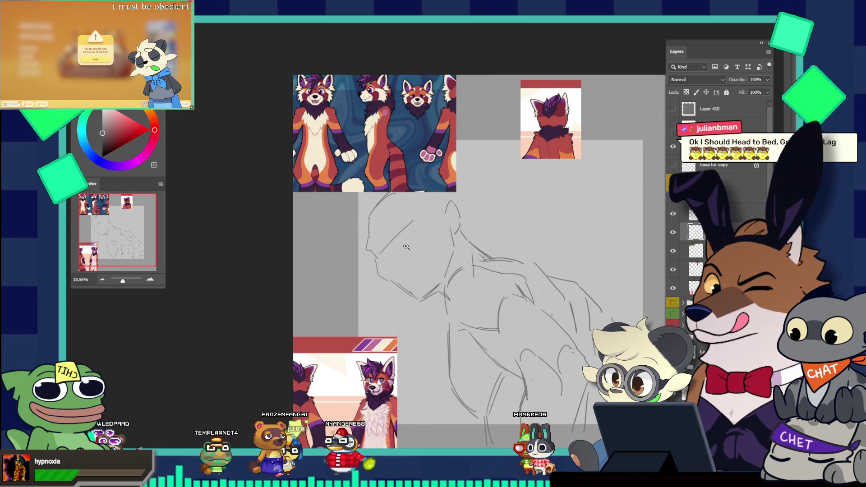
left_click_drag(406, 247, 477, 258)
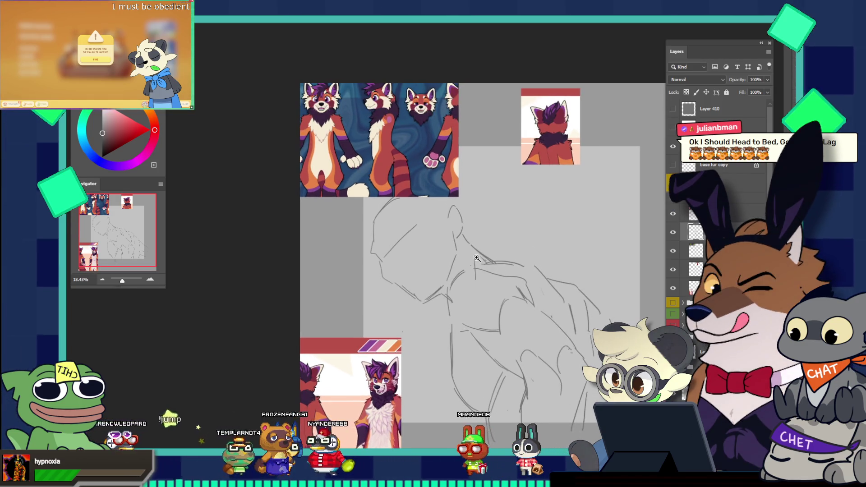
left_click(674, 302)
left_click(675, 301)
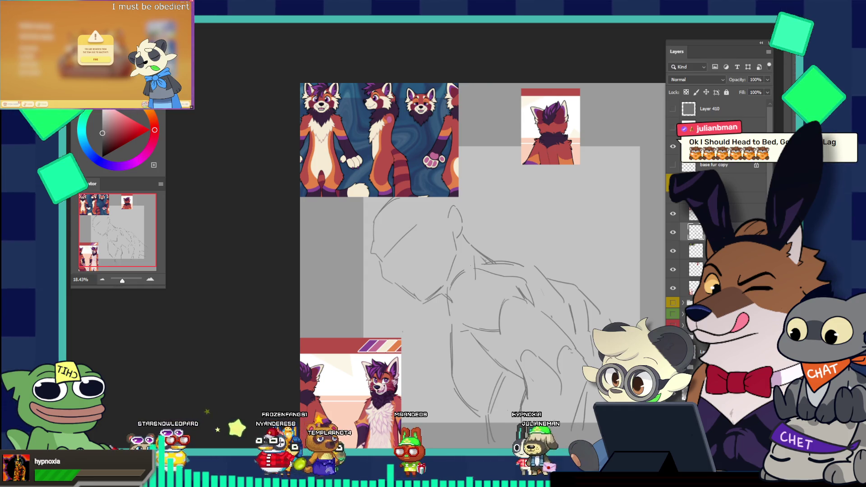
- Enlarge the rough body sketch with Free Transform and shift it upward
key("ctrl+t")
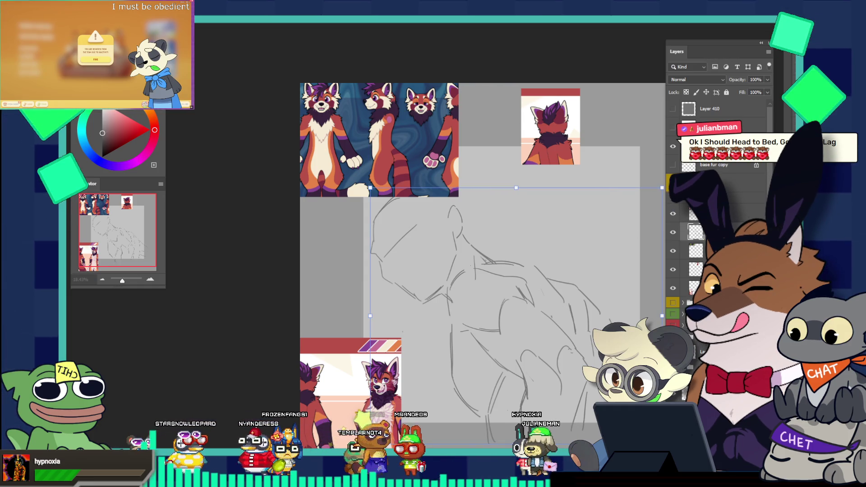
left_click_drag(662, 444, 721, 452)
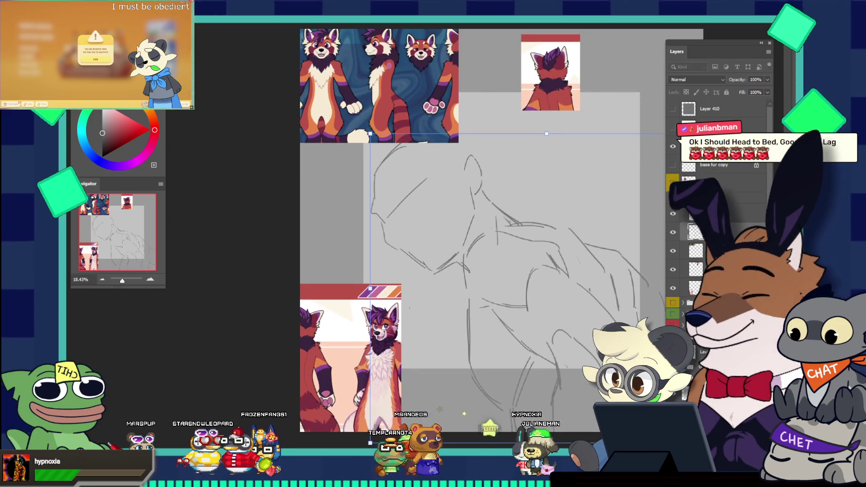
left_click_drag(459, 133, 480, 149)
key("Return")
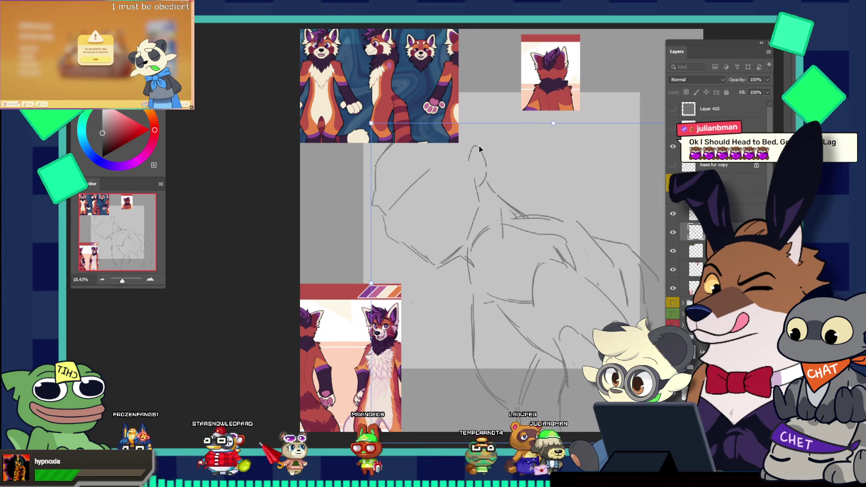
- Show the coloured wolf artwork over the red panda sketch
left_click(673, 303)
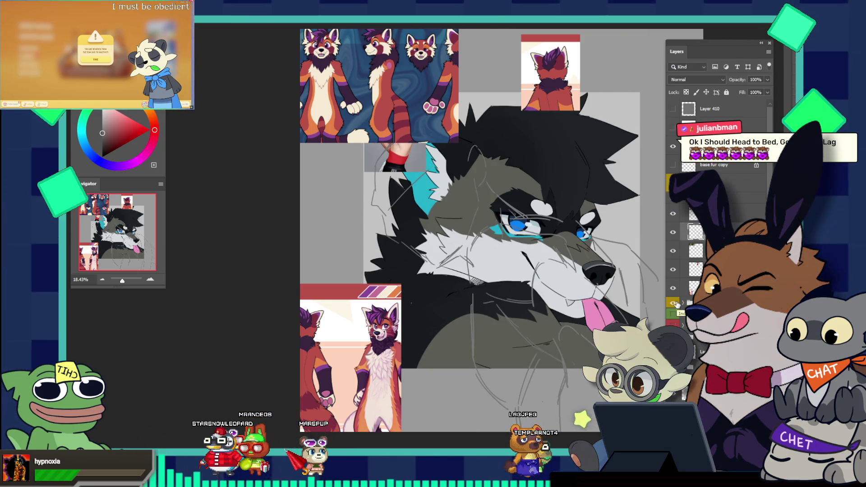
scroll(603, 234, "up", 3)
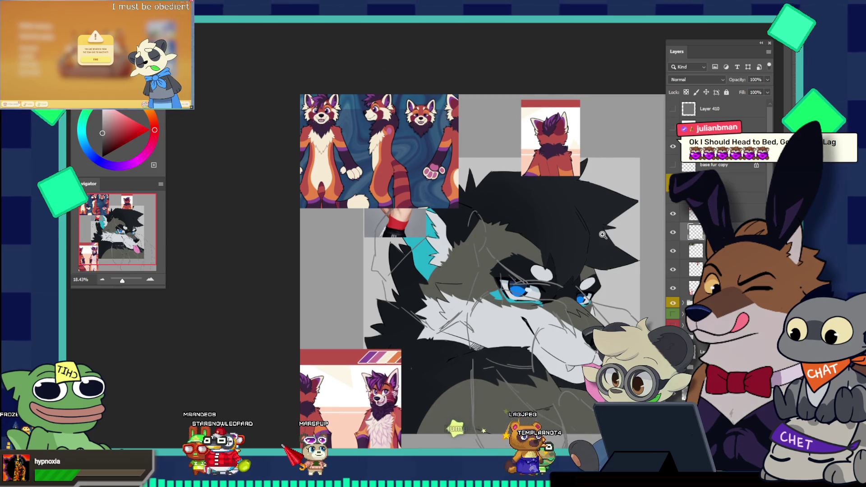
scroll(603, 235, "up", 1)
scroll(590, 220, "up", 2)
scroll(595, 225, "up", 1)
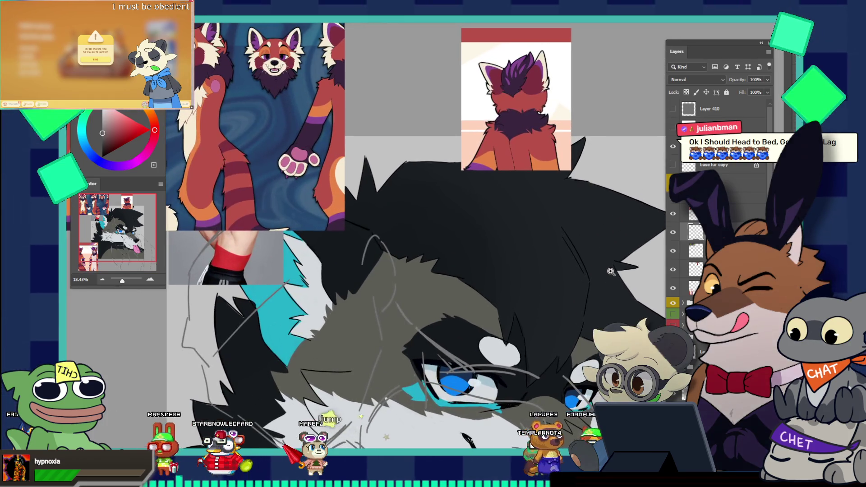
scroll(609, 239, "down", 4)
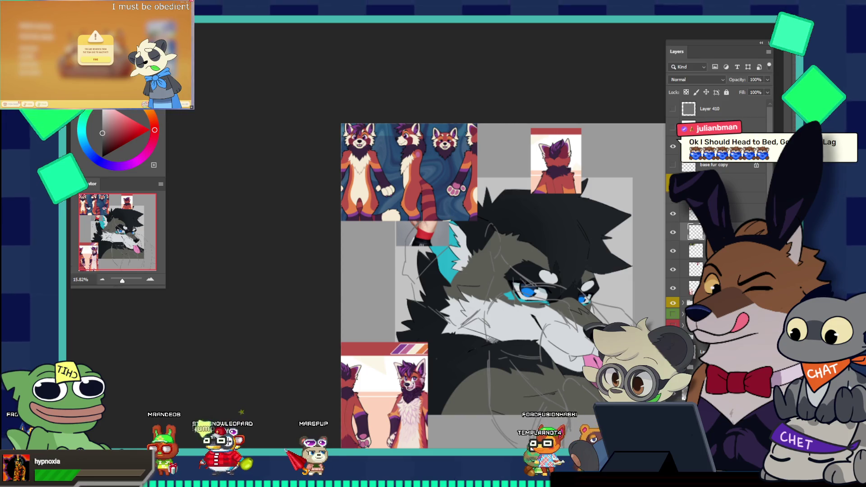
- Bring the wolf artwork group to the front of the layer stack, leaving its position unchanged
left_click(721, 179)
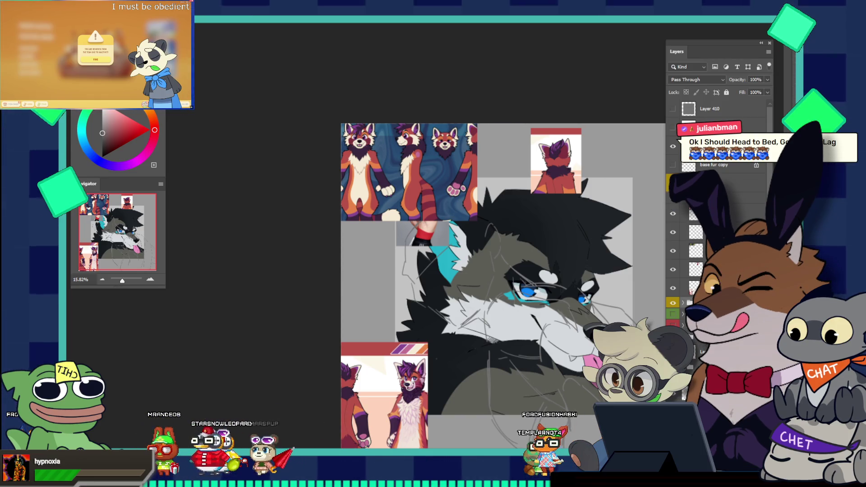
key("ctrl+t")
left_click_drag(565, 347, 562, 330)
key("ctrl+z")
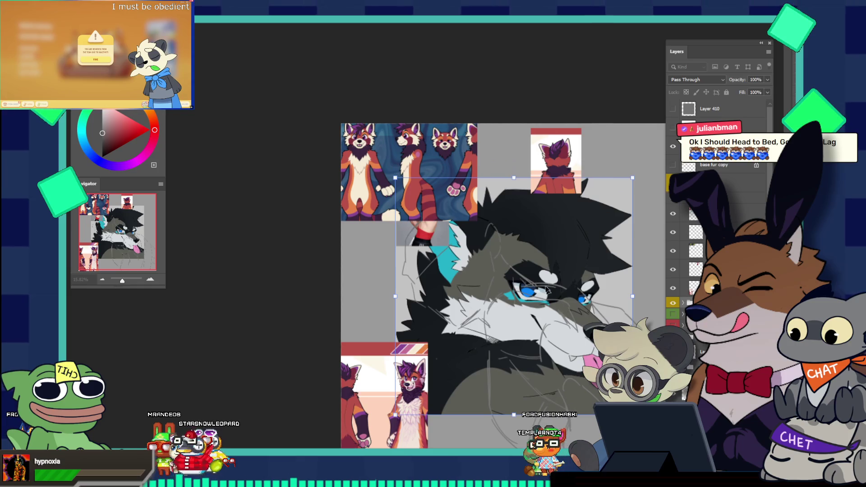
key("Escape")
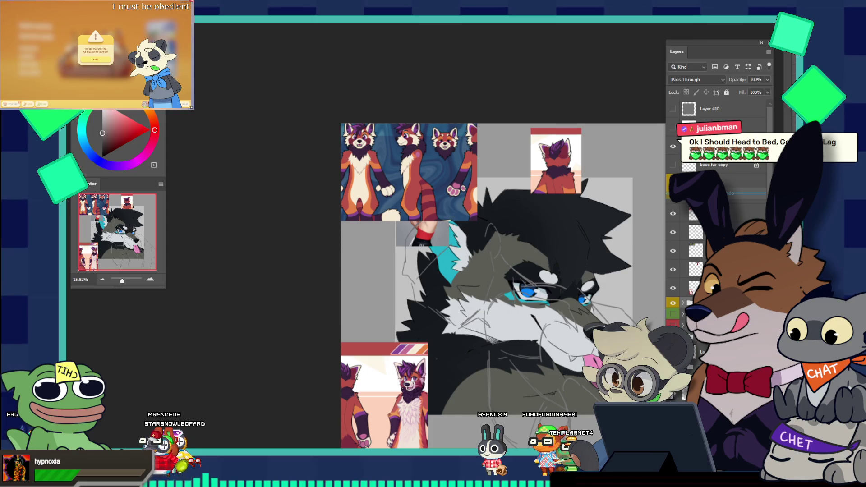
key("ctrl+shift+]")
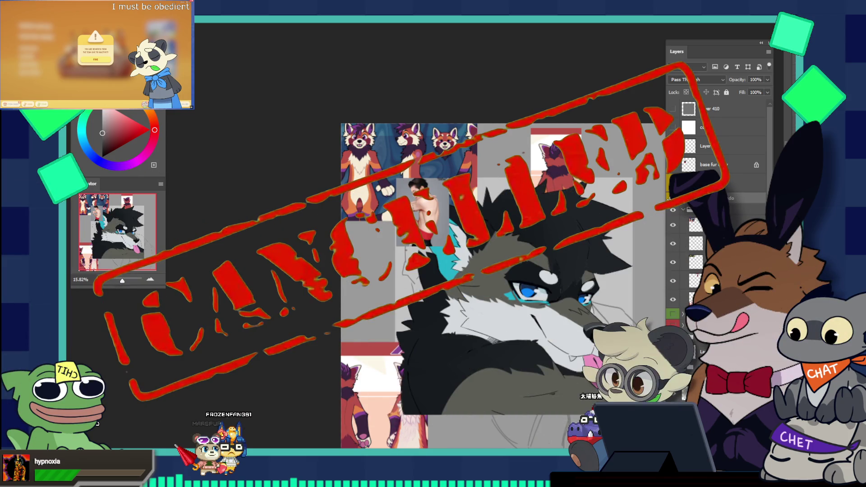
key("ctrl+Tab")
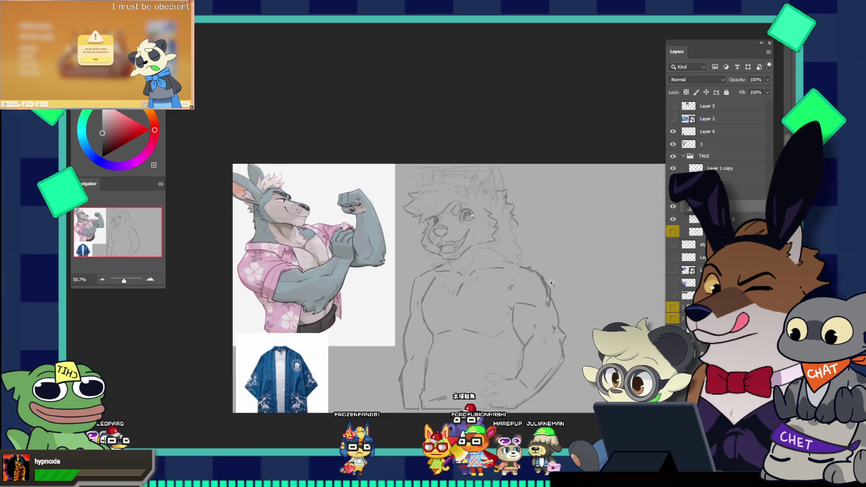
- Zoom in on the face, show the hidden sketch strokes, and add a short cheek-fur stroke
left_click(514, 229)
left_click_drag(514, 229, 547, 234)
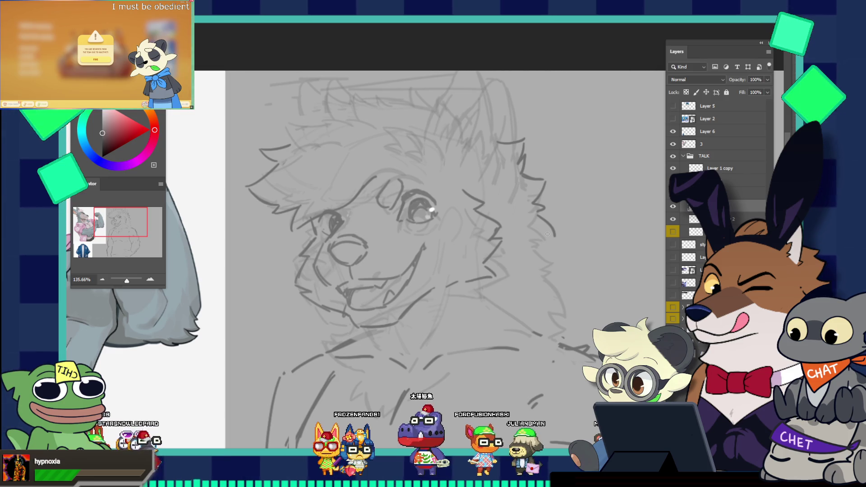
left_click(673, 206)
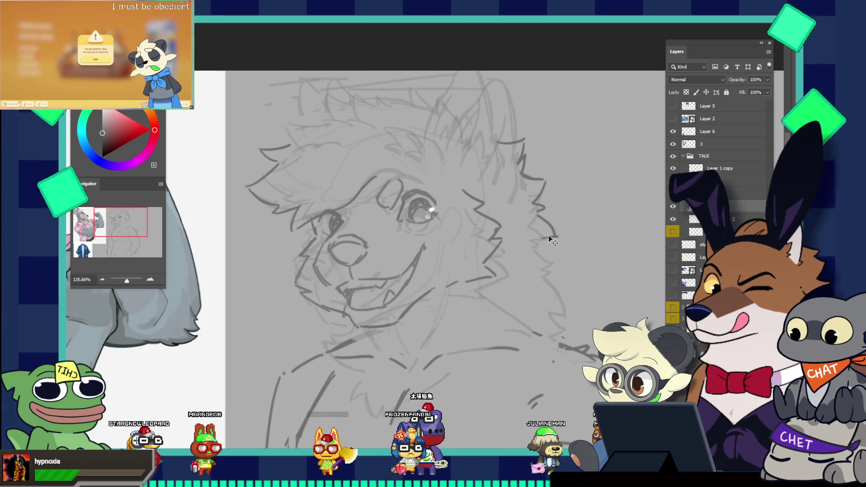
key("b")
left_click_drag(543, 239, 558, 237)
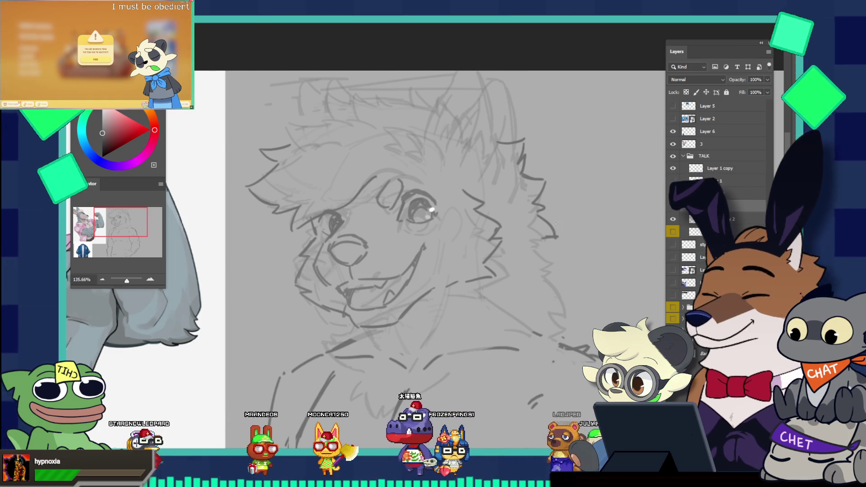
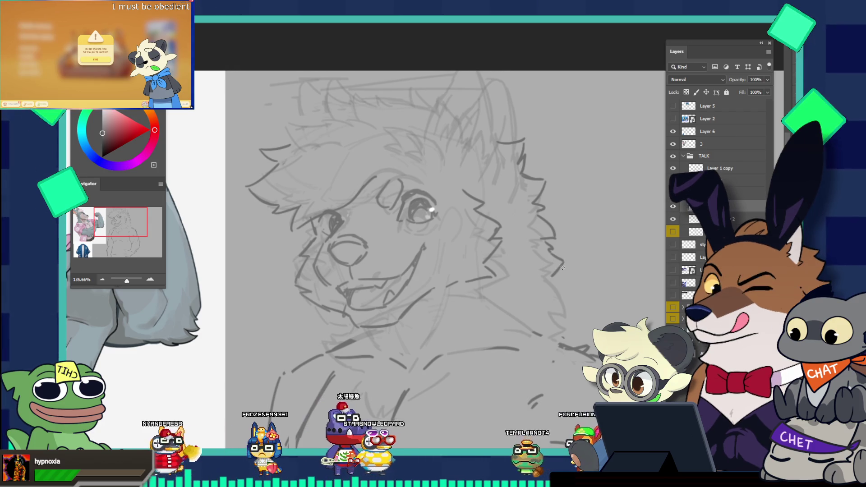
- Add a short fur stroke to the wolf sketch and zoom out to show the kangaroo reference
left_click_drag(551, 276, 561, 265)
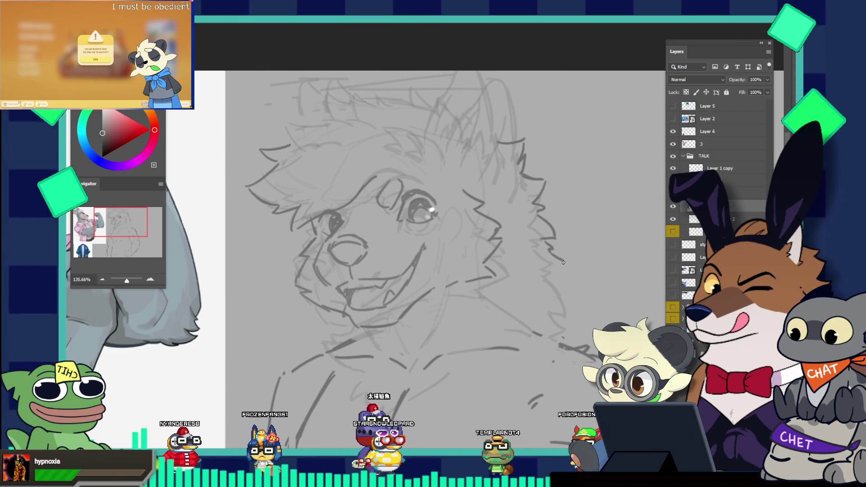
key("v")
key("b")
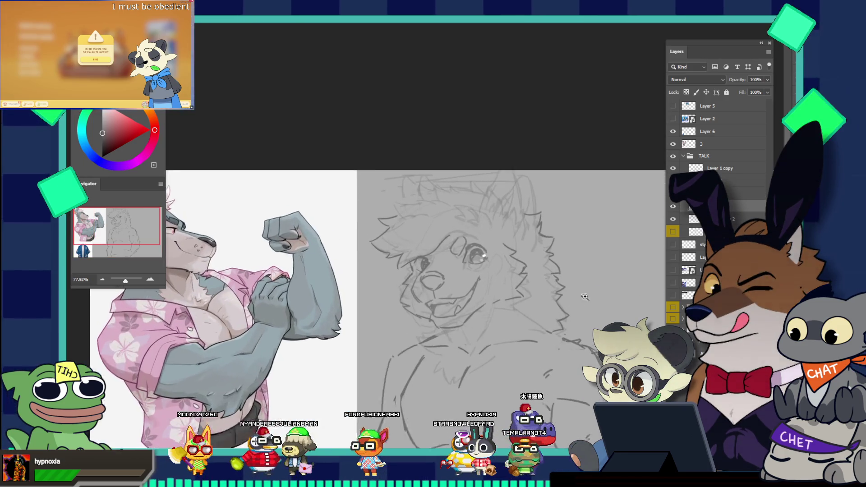
left_click_drag(557, 314, 591, 265)
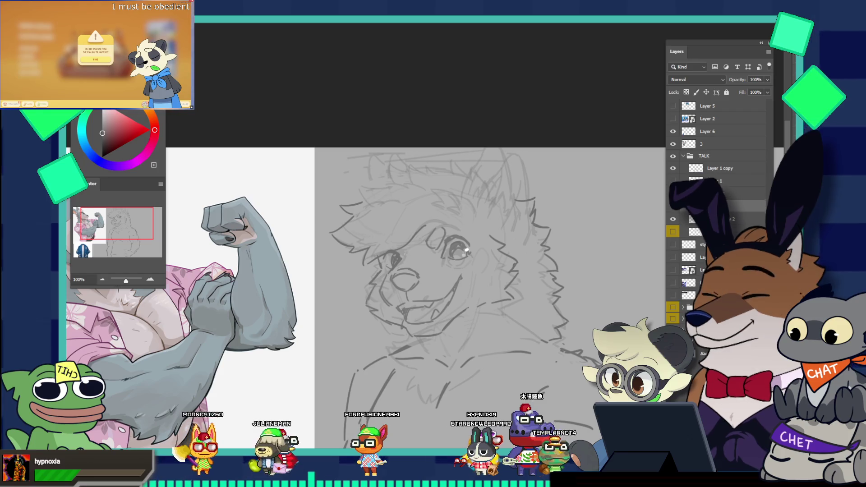
- Lasso the fur on the head's right side and rotate it about 5 degrees
left_click_drag(513, 189, 532, 291)
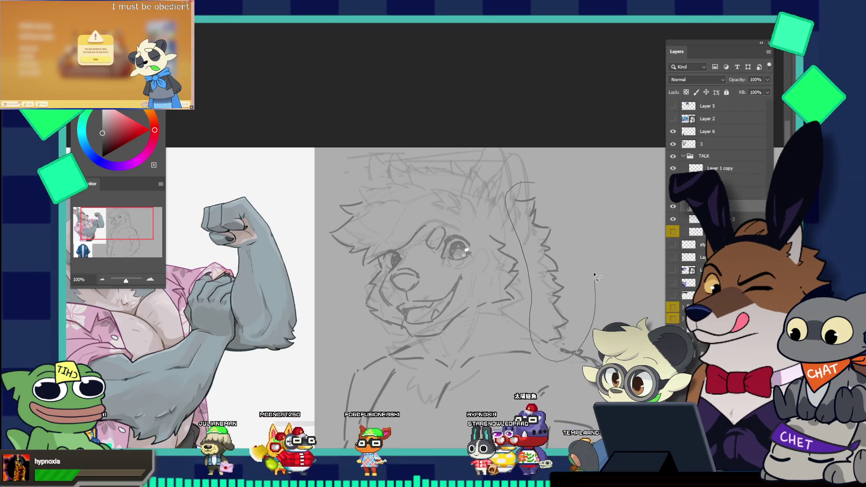
left_click_drag(596, 292, 572, 194)
key("ctrl+t")
mouse_move(618, 252)
left_mouse_down()
mouse_move(616, 243)
mouse_move(600, 282)
left_mouse_up()
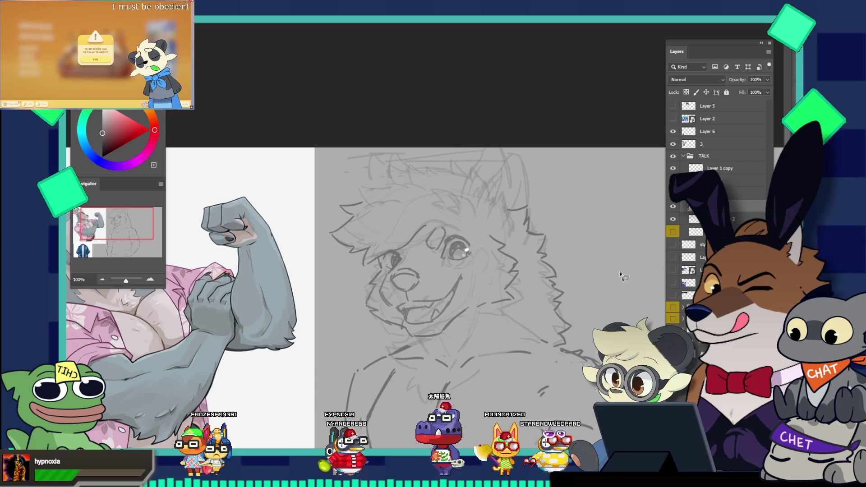
key("b")
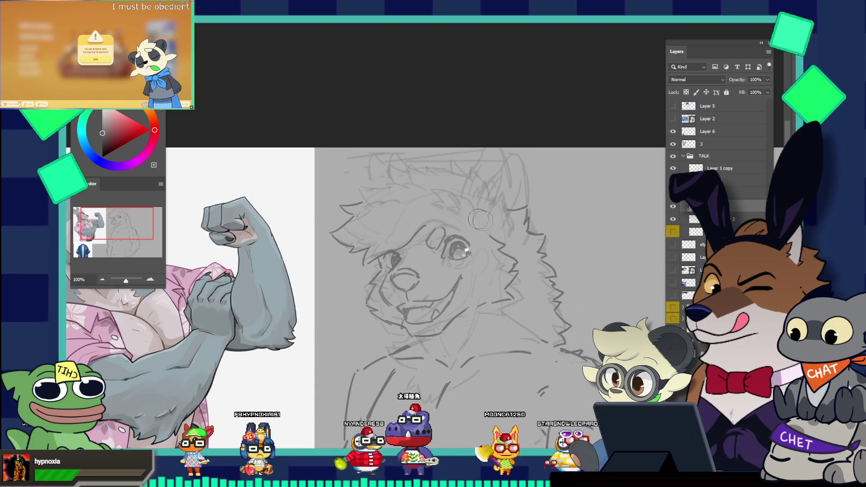
key("l")
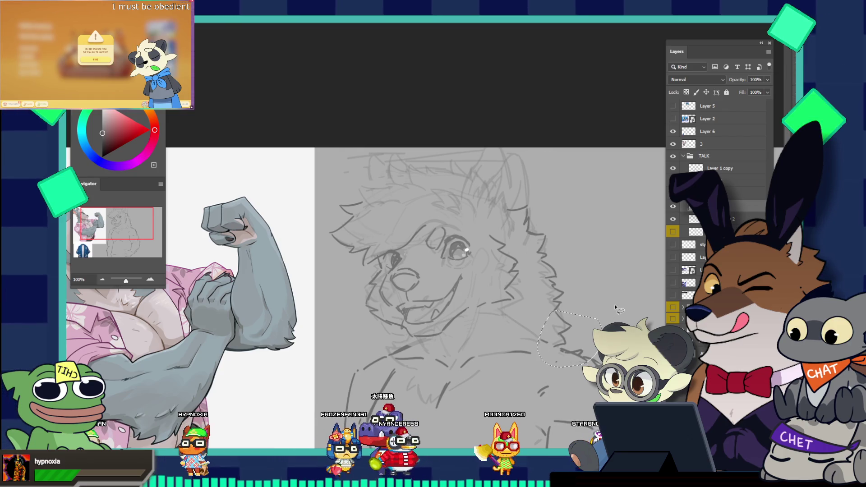
- Rotate the selected cheek fur about six degrees
key("ctrl+t")
mouse_move(620, 302)
left_mouse_down()
mouse_move(623, 289)
mouse_move(578, 219)
mouse_move(581, 287)
left_mouse_up()
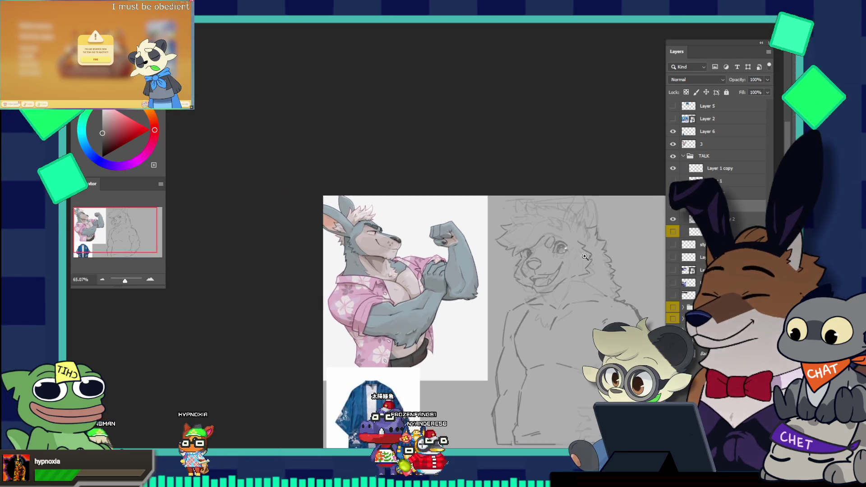
scroll(580, 287, "up", 3)
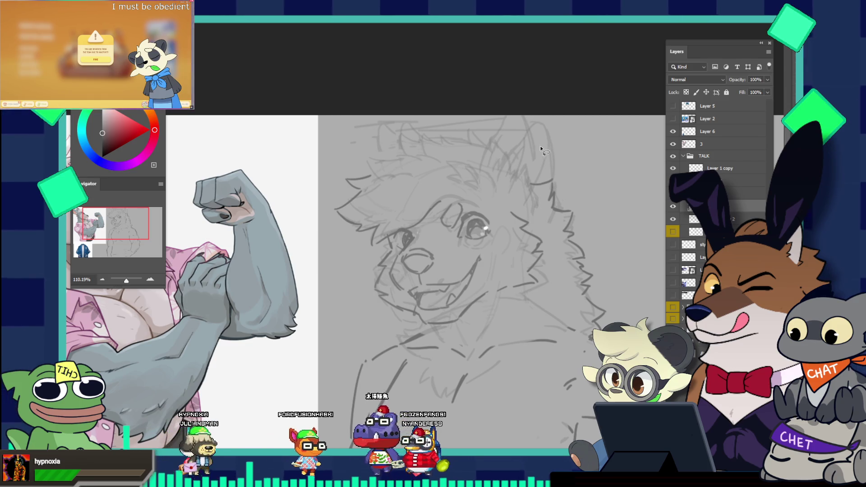
- Select the fur along the head's right side, skew its top rightward, commit, and zoom out
mouse_move(542, 149)
left_mouse_down()
mouse_move(632, 235)
mouse_move(650, 208)
mouse_move(649, 216)
left_mouse_up()
key("ctrl+t")
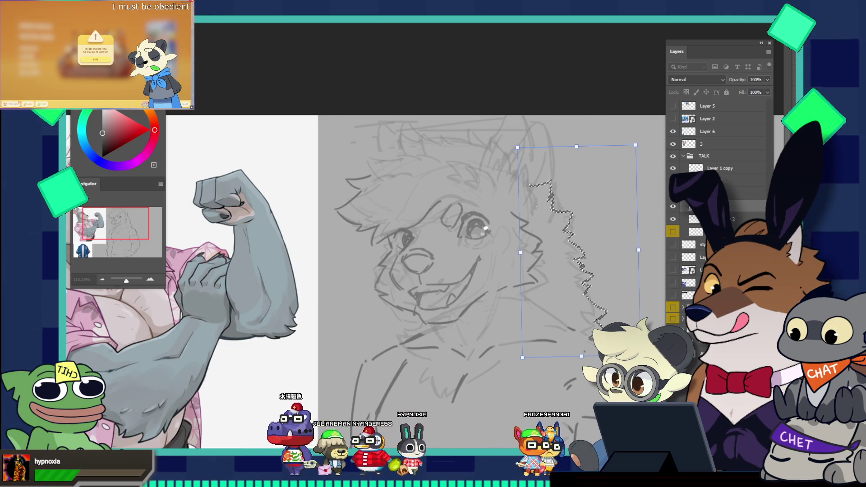
left_click_drag(649, 216, 644, 307)
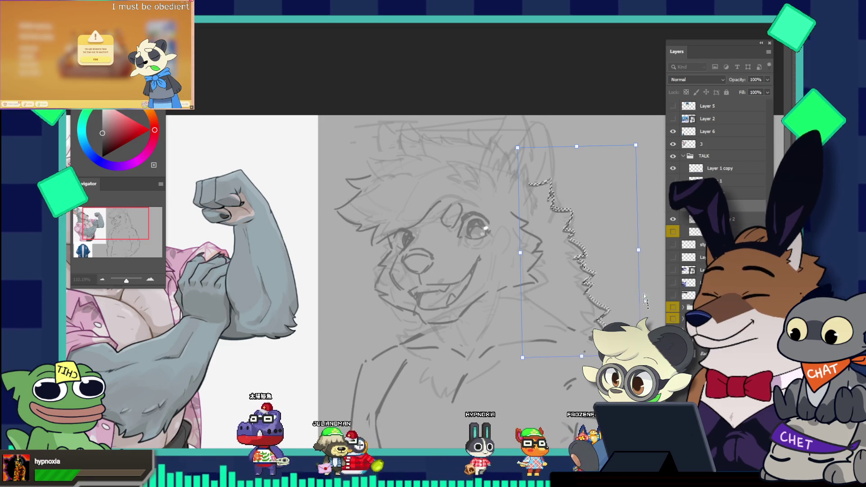
key("ctrl+z")
left_click_drag(571, 153, 596, 155)
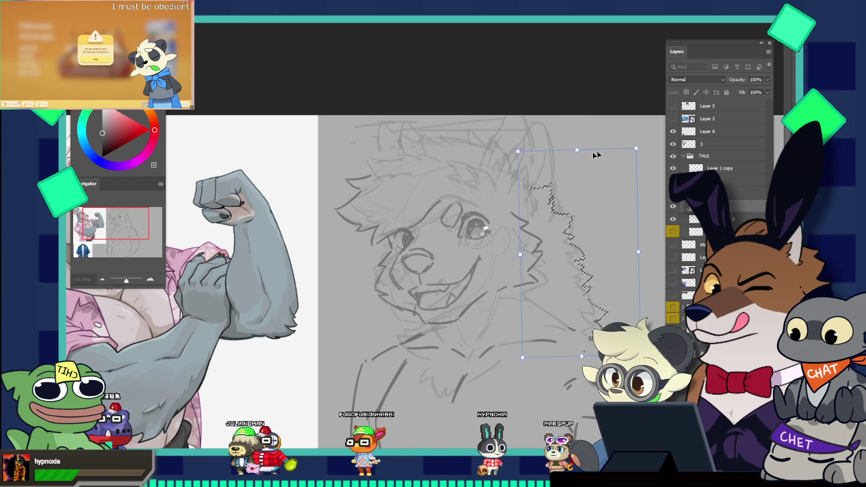
key("Return")
left_click_drag(597, 144, 555, 135)
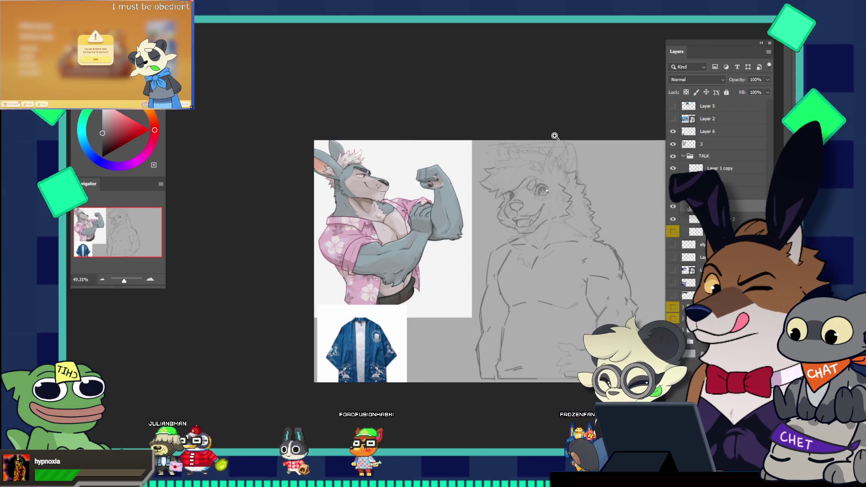
- Zoom in and out between the wolf's face and the kangaroo reference to compare them
left_click_drag(540, 233, 578, 242)
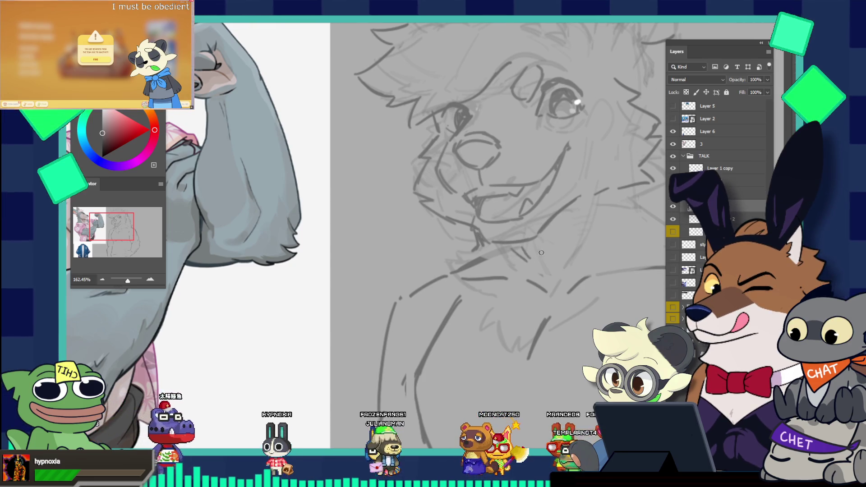
left_click_drag(515, 258, 496, 169)
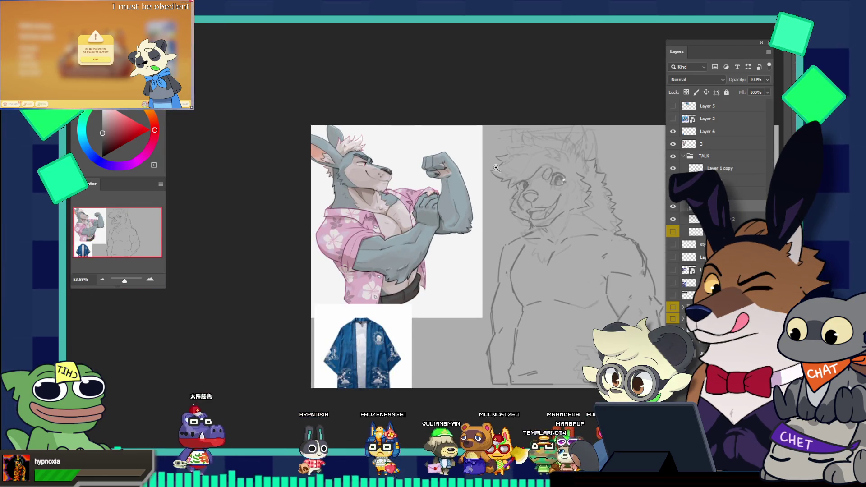
left_click_drag(523, 181, 622, 204)
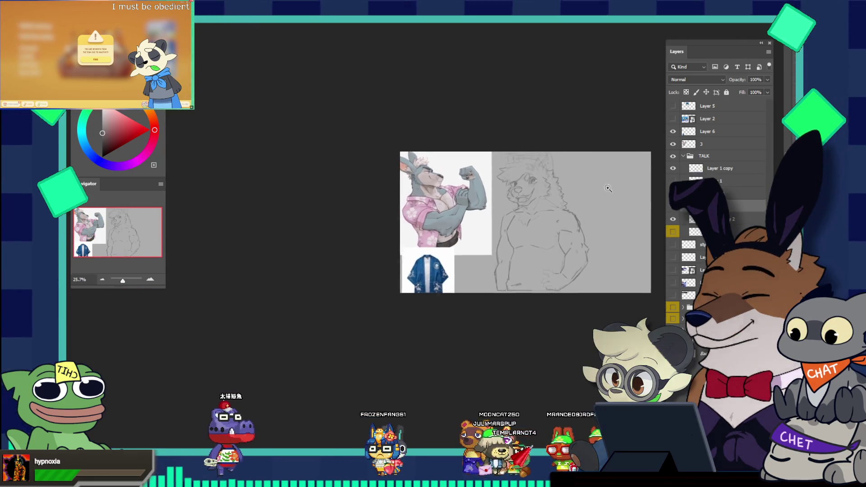
left_click_drag(558, 208, 573, 244)
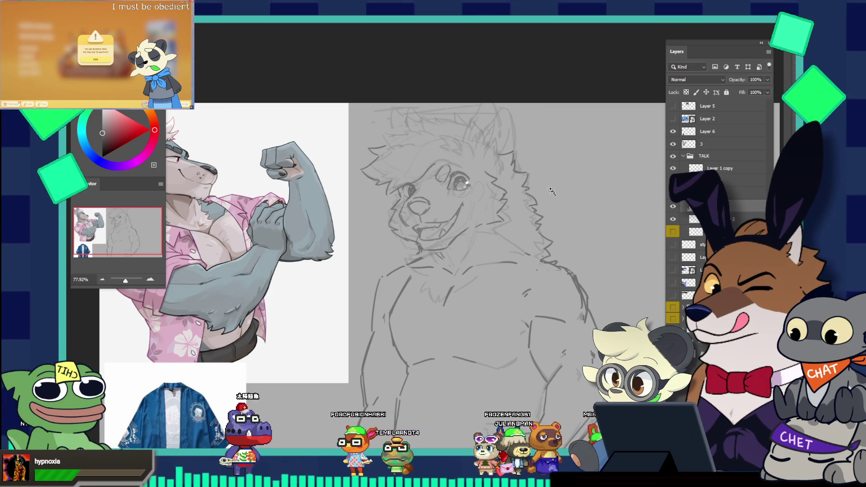
left_click_drag(555, 198, 571, 221)
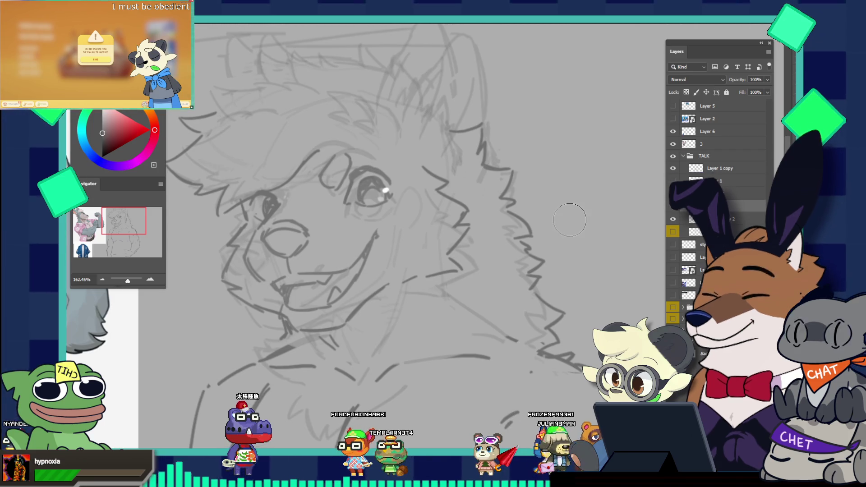
- With a much smaller brush, sketch fur strokes at the upper right head and ear, undoing the stray cheek line
key("b")
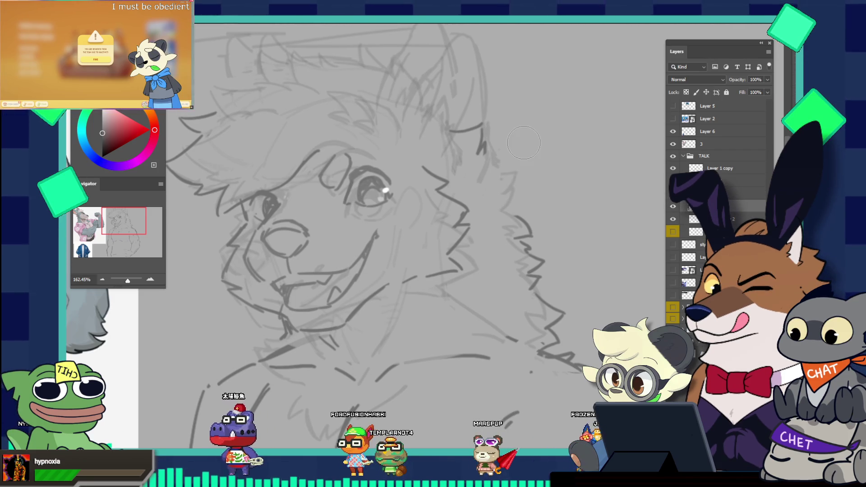
key("[")
key("[")
key("[")
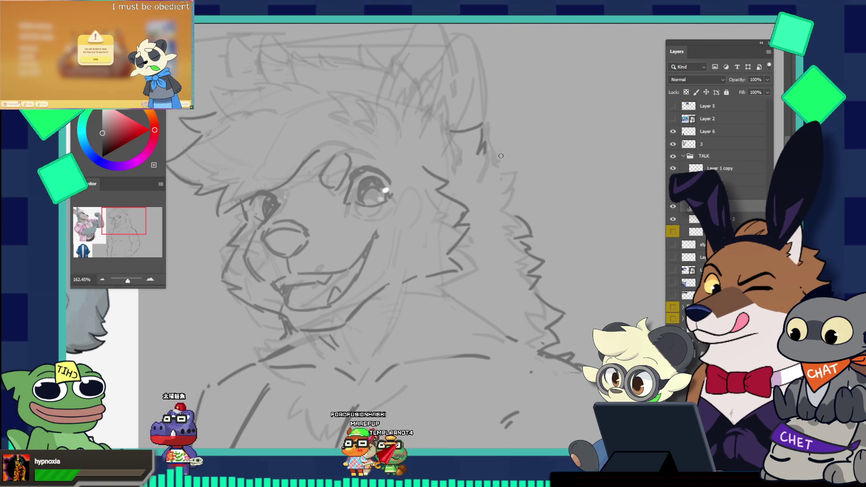
left_click_drag(492, 156, 518, 150)
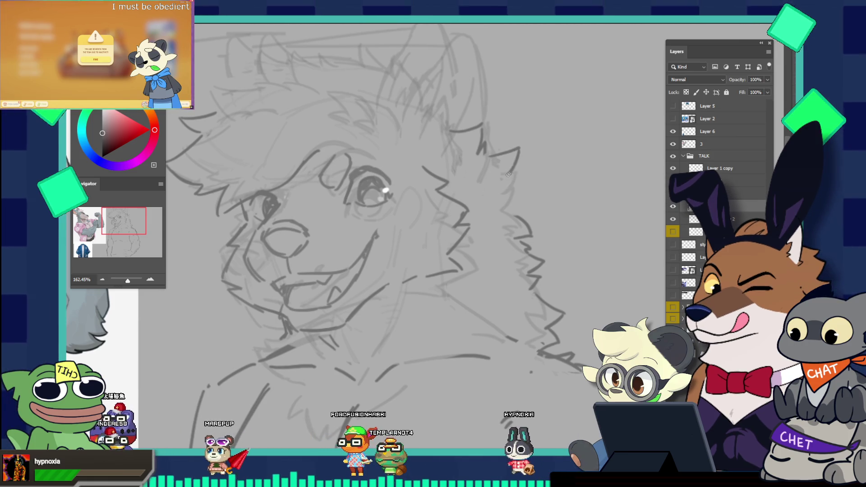
left_click_drag(523, 145, 506, 177)
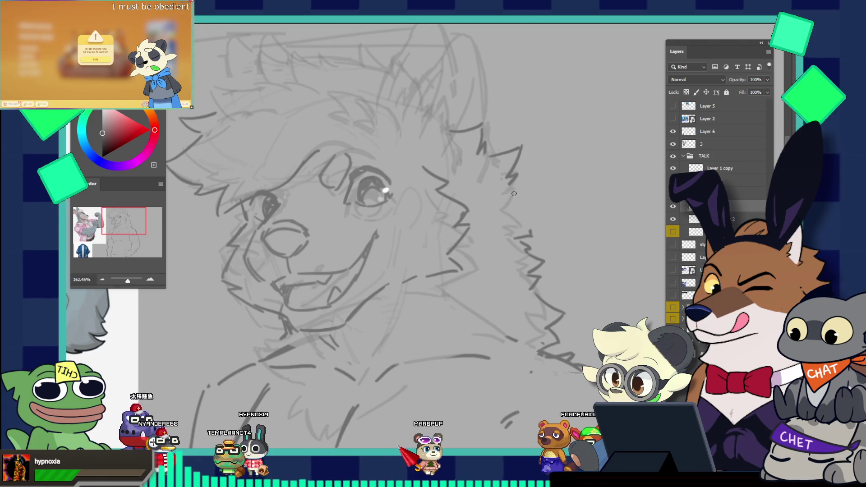
left_click_drag(511, 191, 529, 224)
key("ctrl+z")
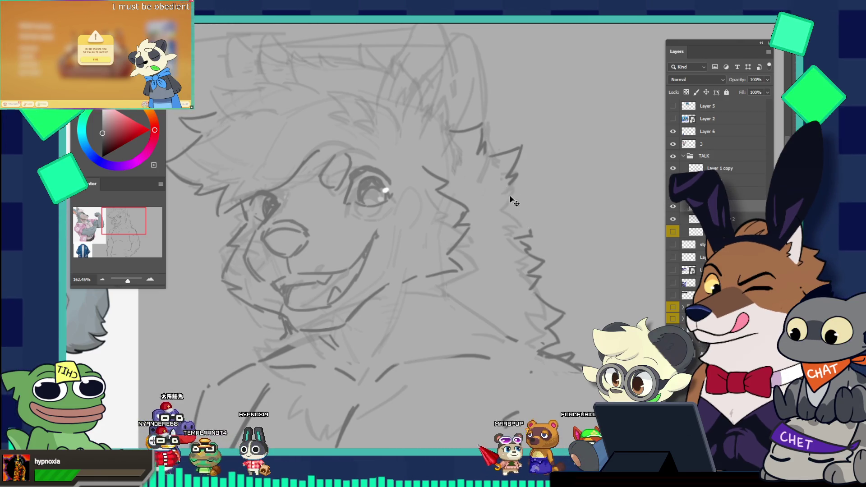
- Adjust the view and begin lassoing the right cheek fur
scroll(529, 233, "down", 5)
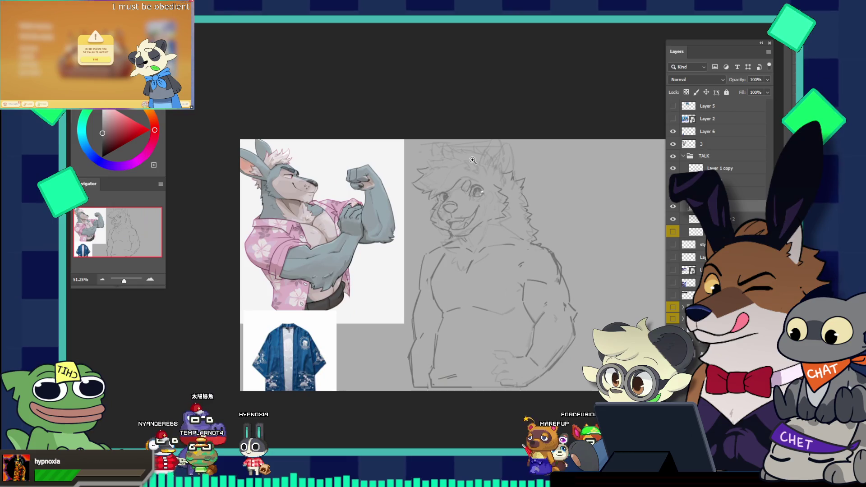
scroll(532, 192, "up", 2)
scroll(532, 192, "up", 1)
scroll(532, 191, "up", 1)
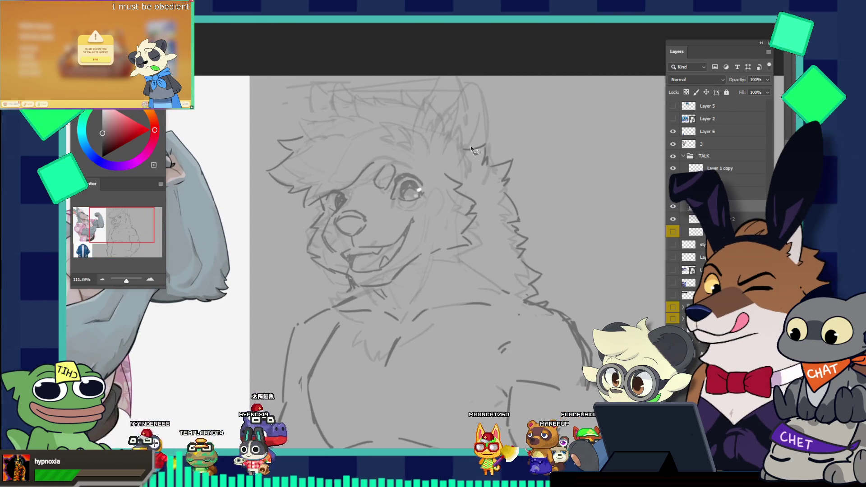
left_click_drag(471, 137, 458, 150)
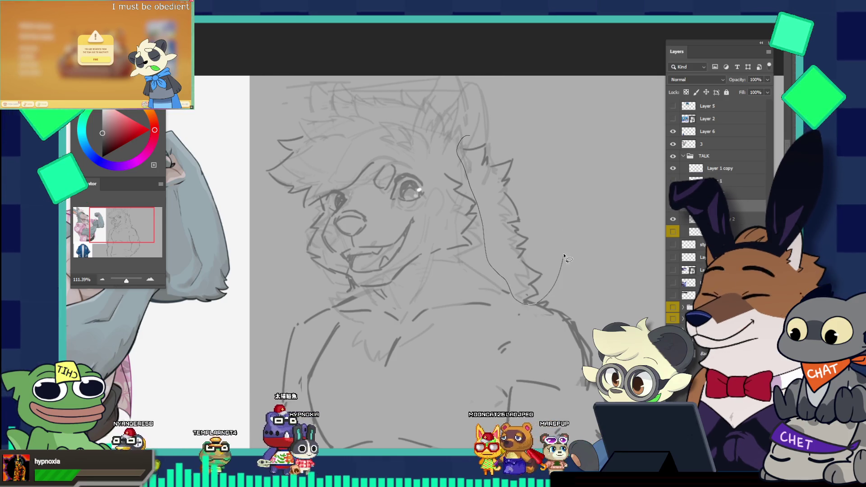
- Close the cheek fur selection, nudge it sideways, rotate it about 1.7°, commit and deselect
left_click_drag(482, 220, 521, 145)
key("ctrl+t")
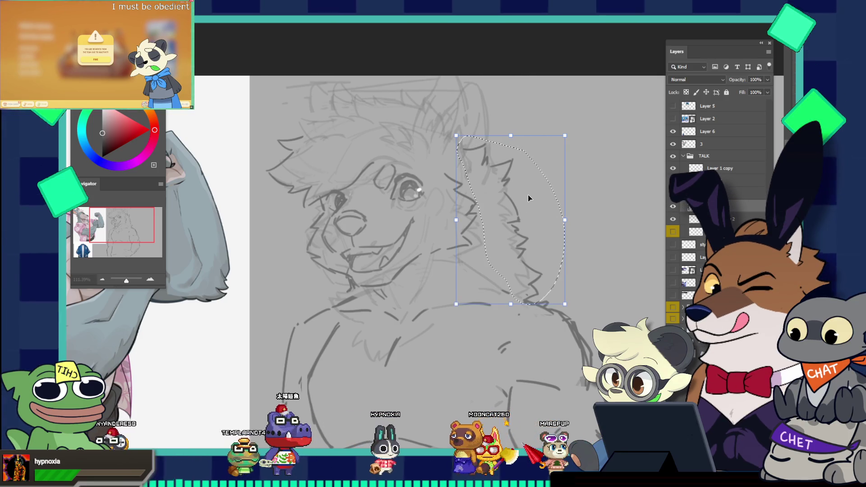
left_click_drag(528, 194, 523, 196)
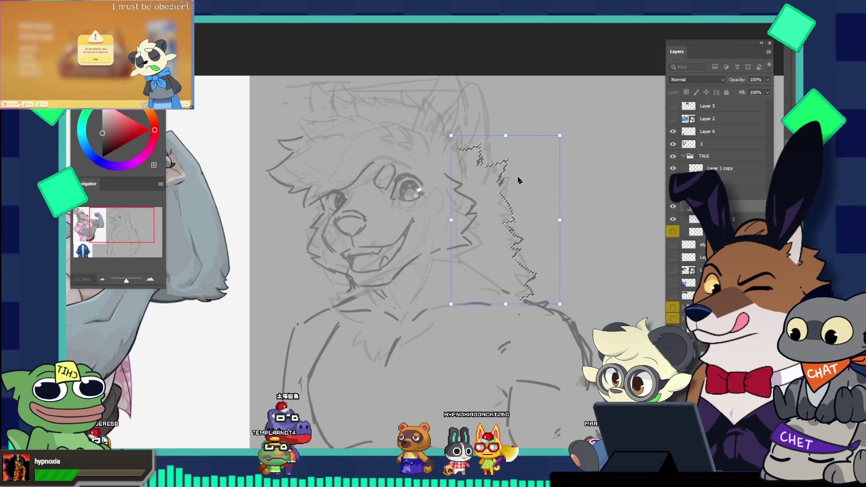
left_click_drag(454, 132, 457, 130)
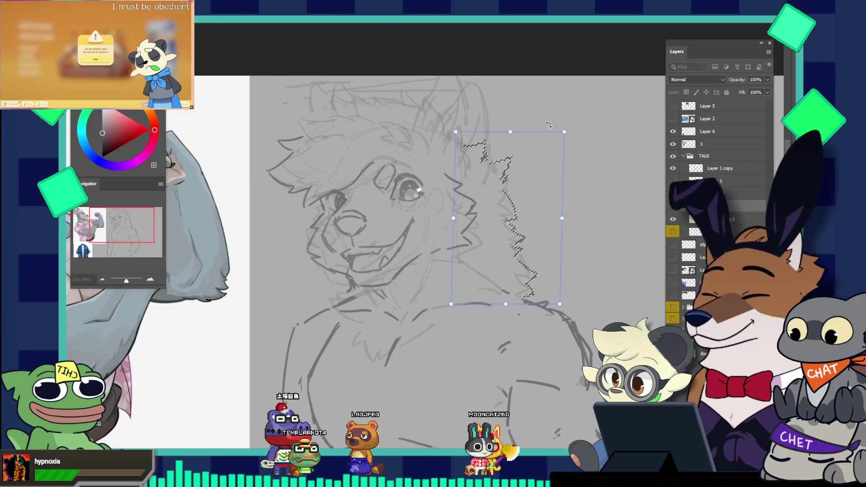
key("Return")
key("ctrl+d")
scroll(560, 145, "down", 3)
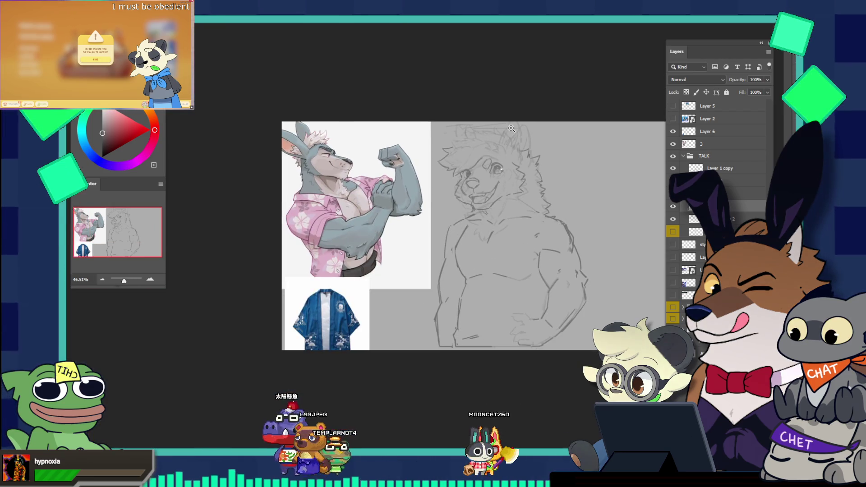
scroll(507, 149, "up", 2)
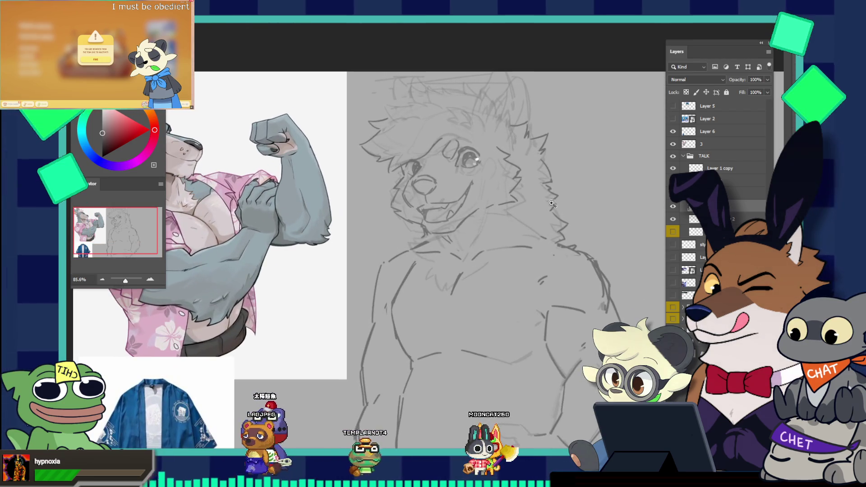
scroll(503, 185, "up", 2)
scroll(496, 223, "up", 2)
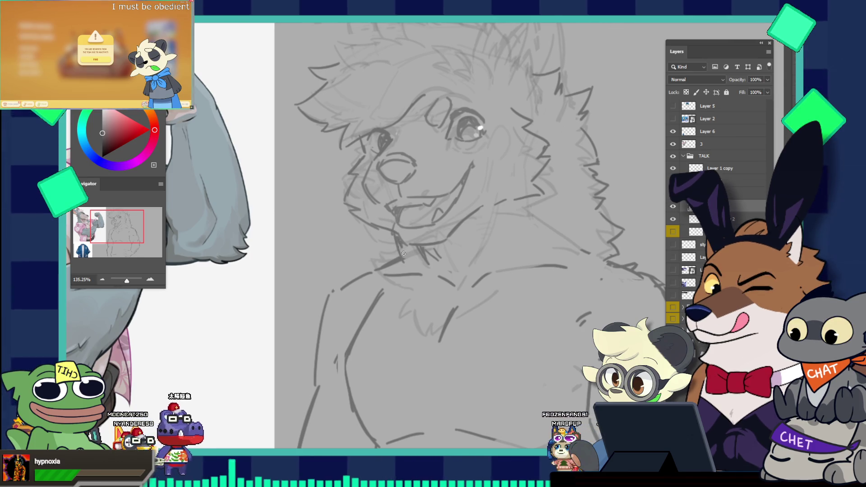
- Zoom between the wolf's face and the full view to compare the sketch with the kangaroo reference
key("v")
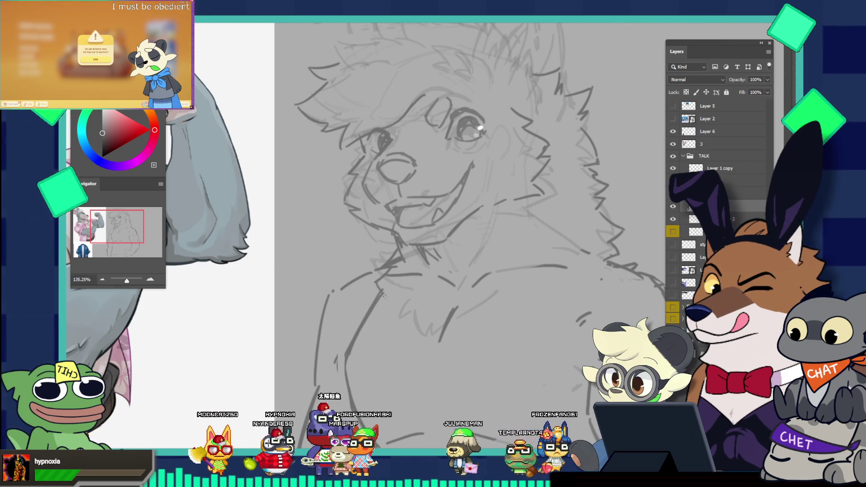
key("v")
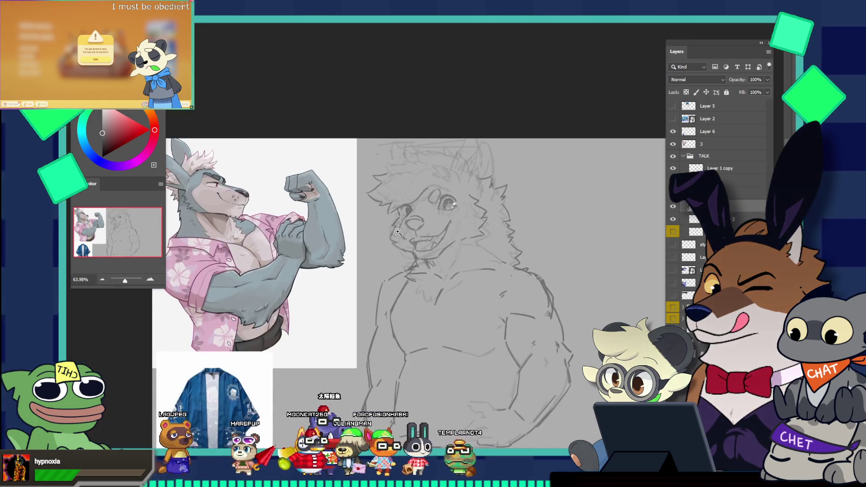
left_click_drag(430, 274, 398, 232)
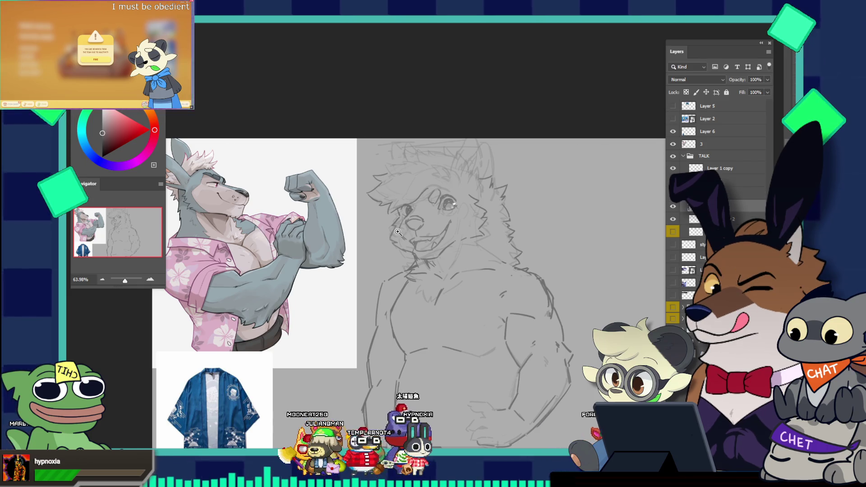
left_click_drag(511, 220, 533, 222)
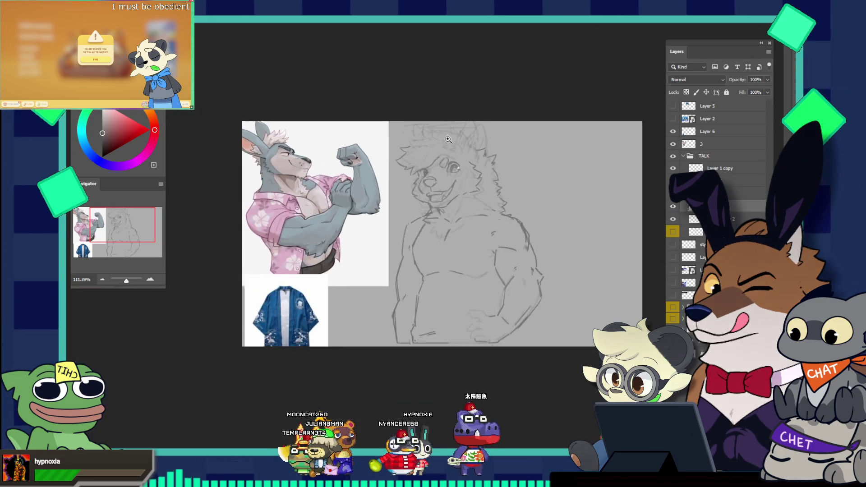
left_click_drag(491, 138, 517, 185)
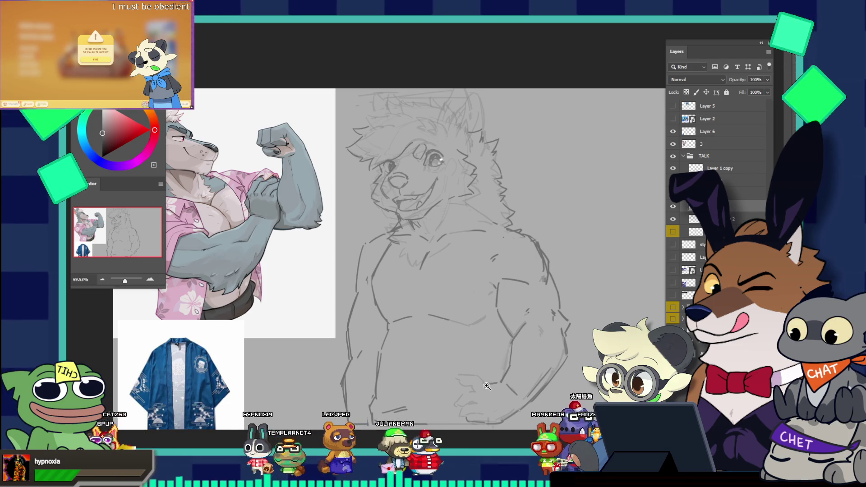
- Switch from the red panda artwork document to the wolf expression sheet
scroll(487, 386, "down", 2)
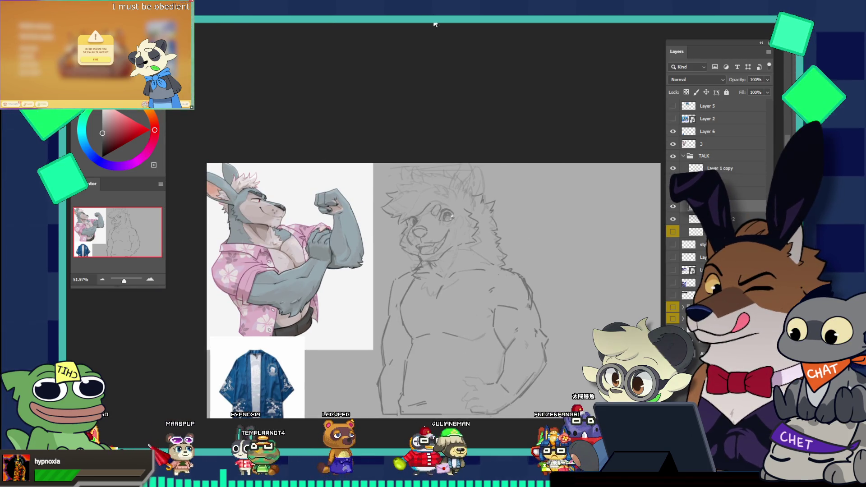
left_click(435, 24)
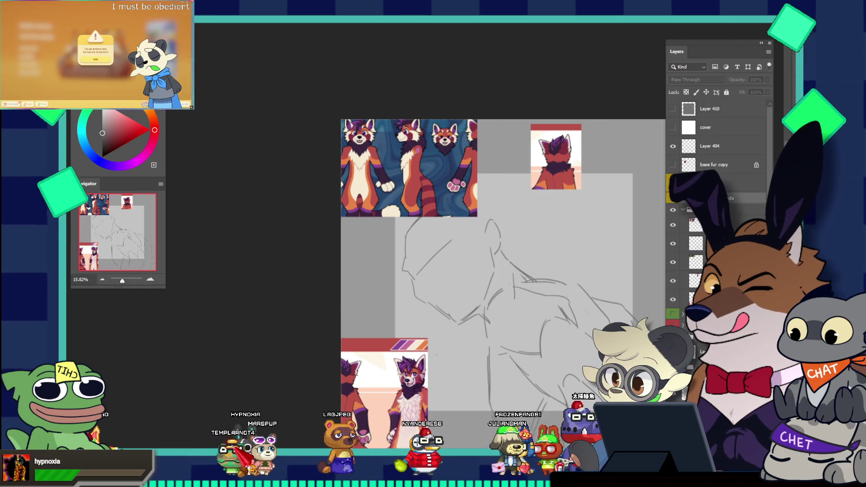
key("ctrl+Tab")
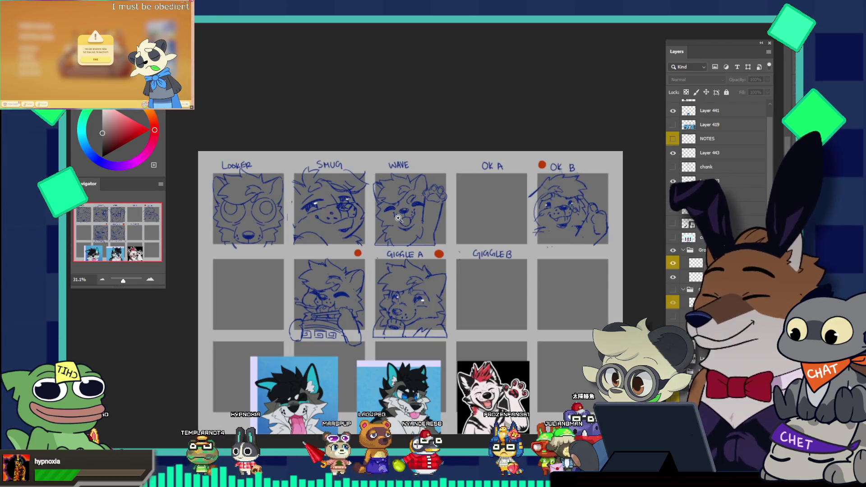